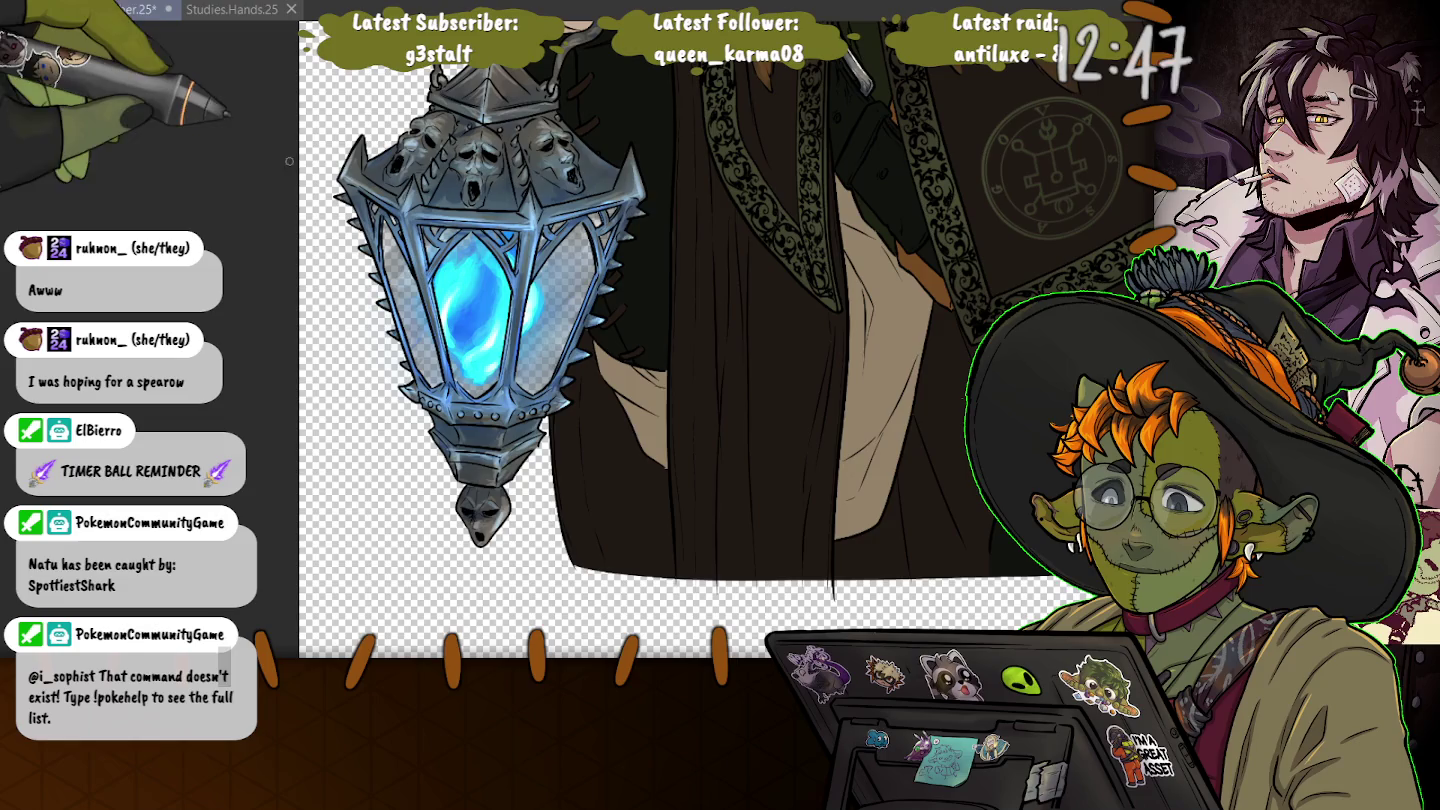
- Zoom and pan the canvas to show the whole bearded, fur-collared figure with the lantern
scroll(650, 340, "up", 3)
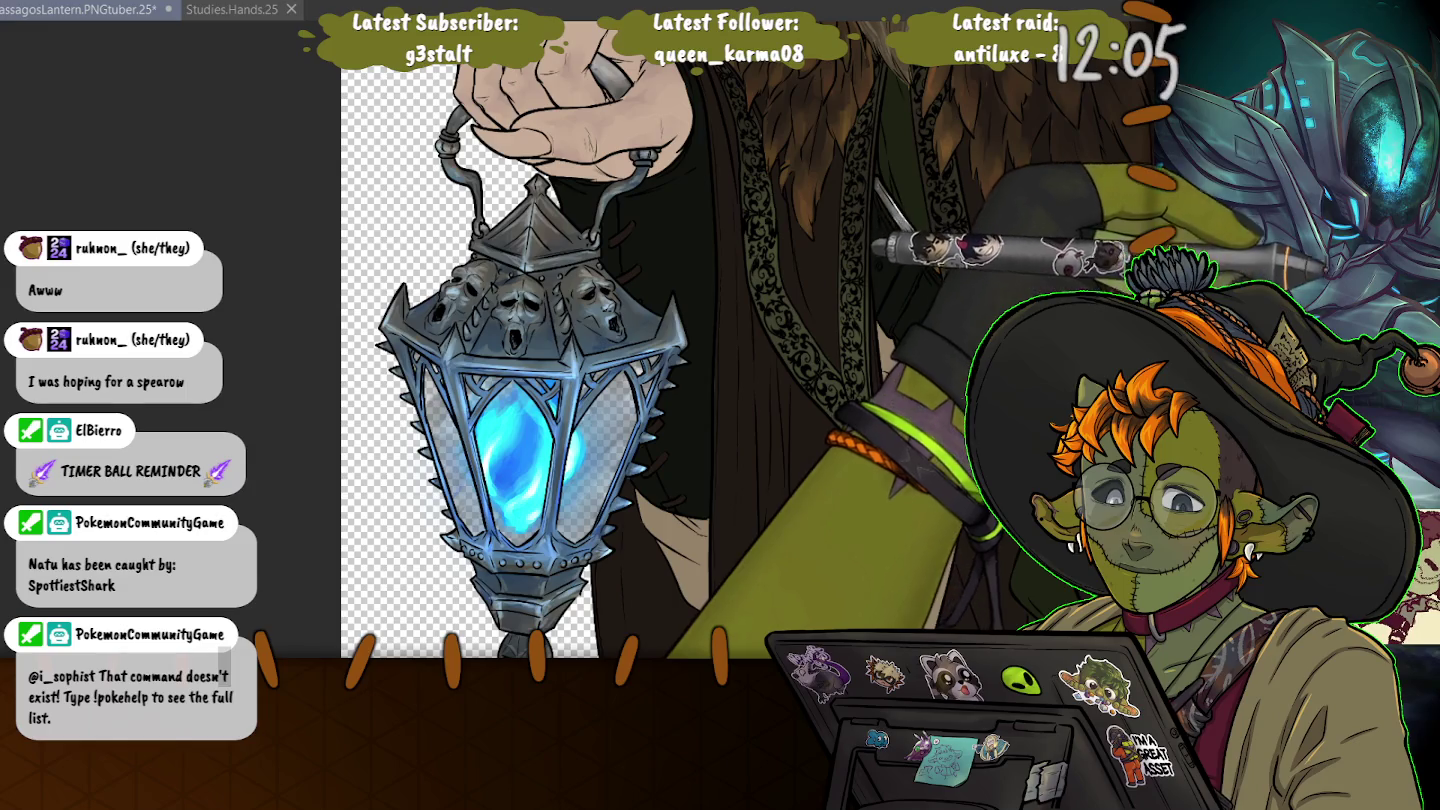
scroll(630, 380, "down", 1)
scroll(630, 374, "down", 1)
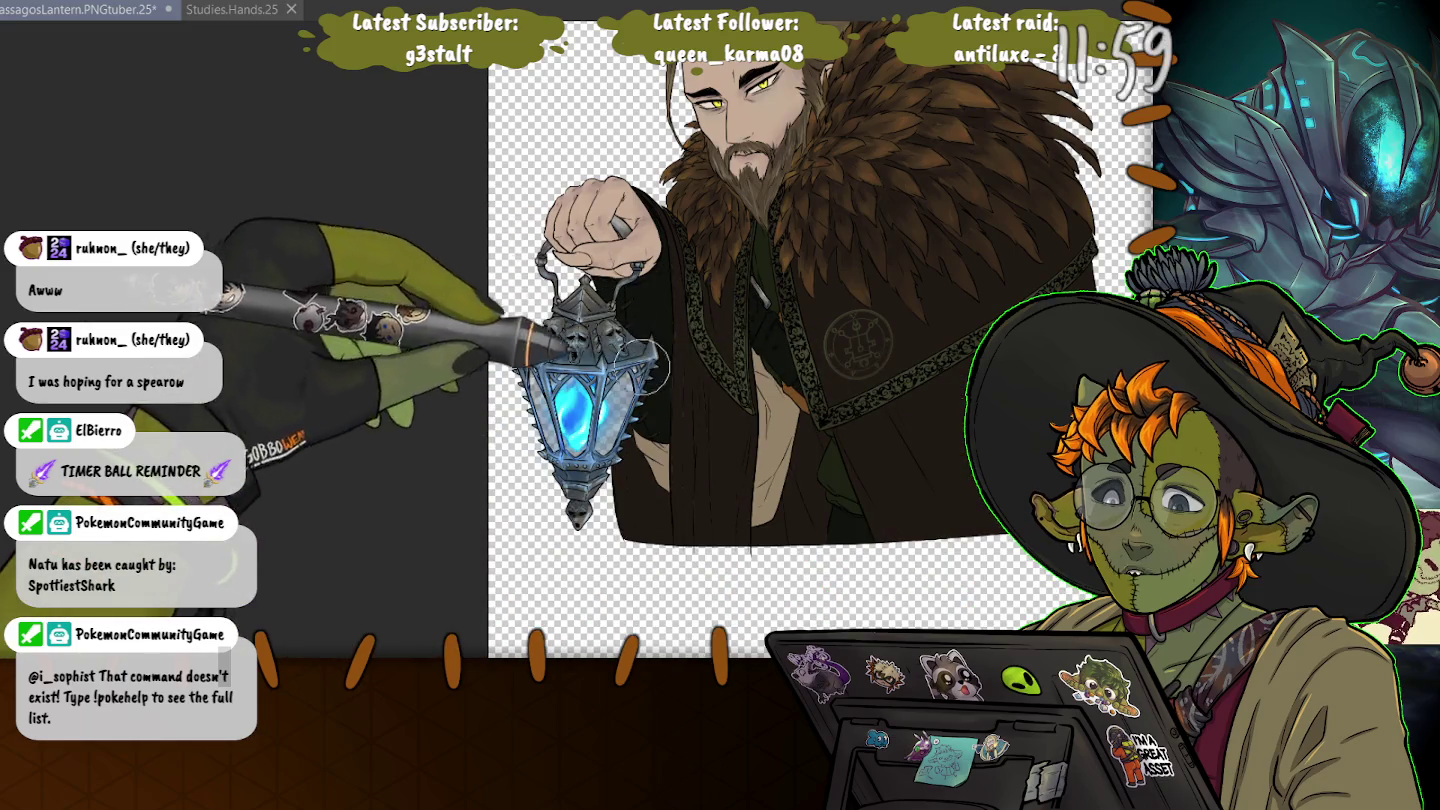
- Airbrush a soft light-blue glow on the robe beside the lantern, then zoom in closer
mouse_move(672, 422)
left_mouse_down()
mouse_move(645, 481)
mouse_move(708, 443)
left_mouse_up()
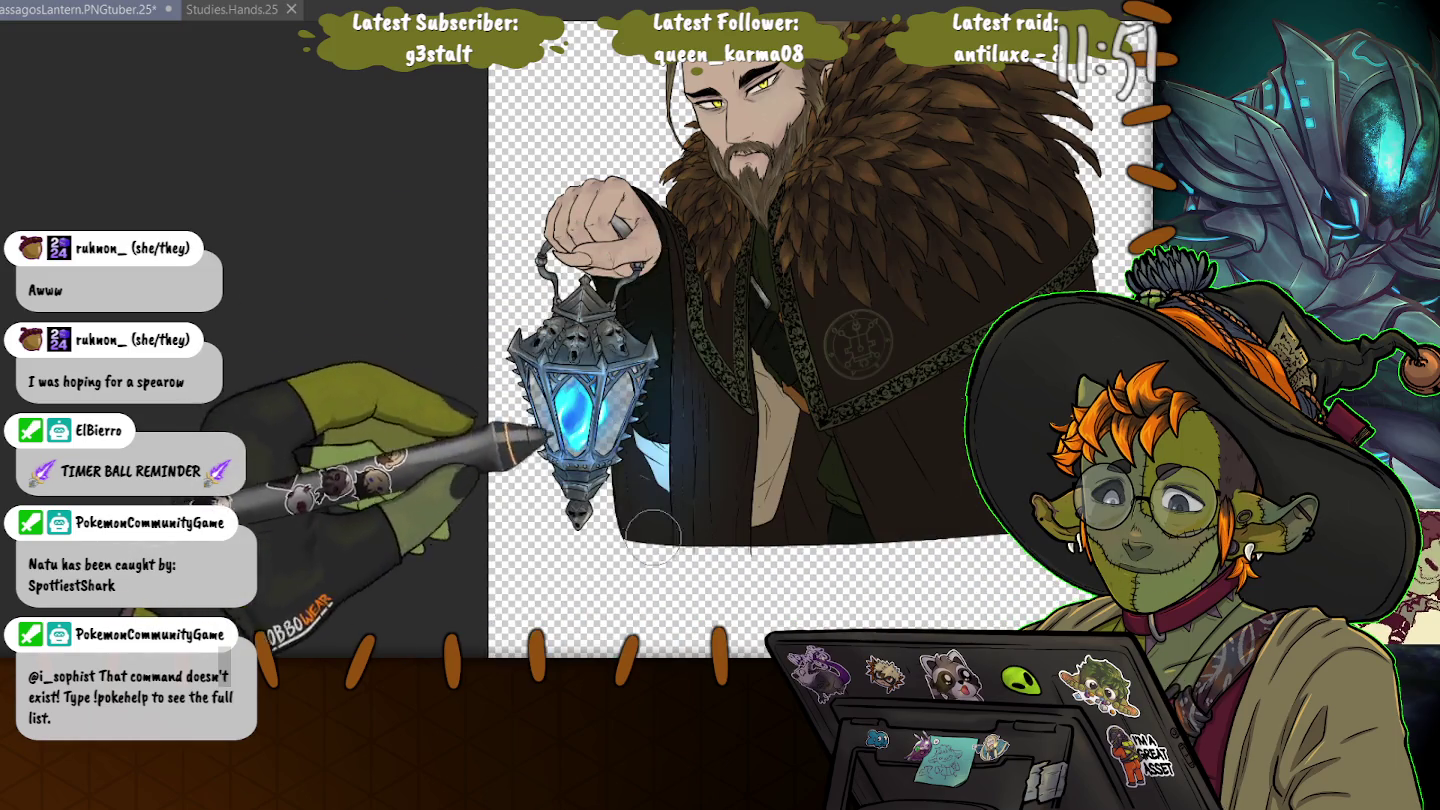
key("ctrl+z")
scroll(655, 481, "up", 2)
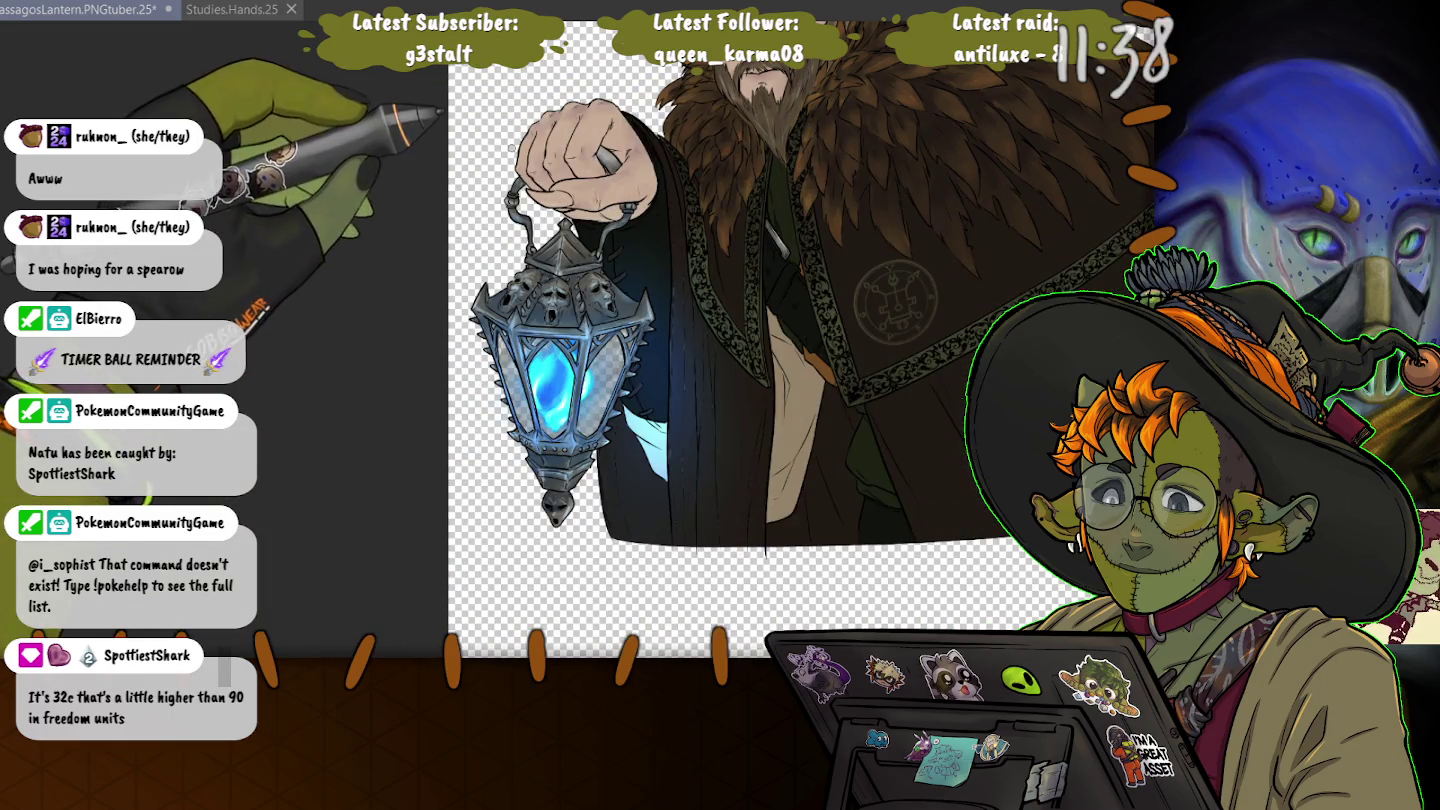
scroll(570, 216, "up", 2)
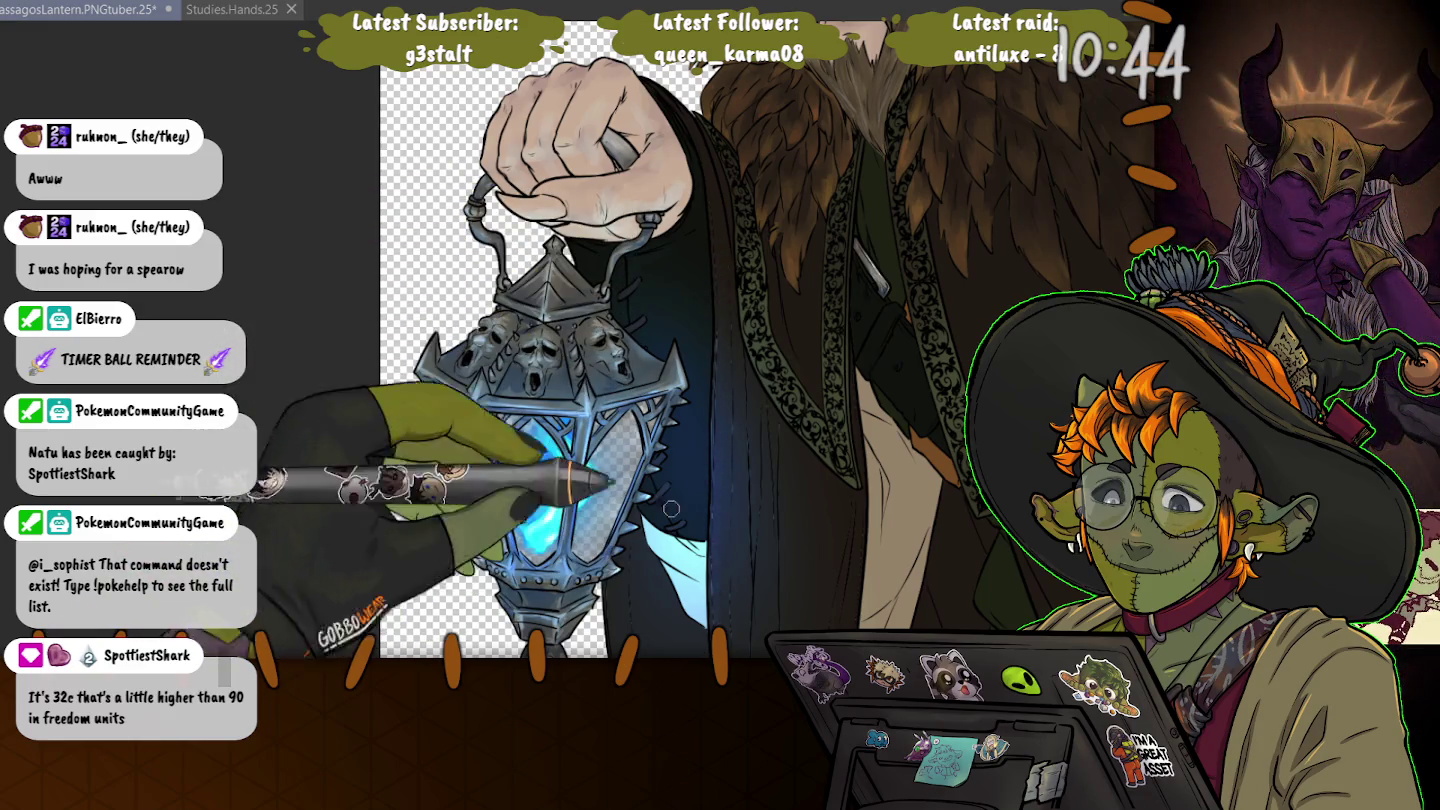
- Pan around the lantern and hand to check the blue glow down to the artwork's bottom edge
left_click_drag(671, 508, 622, 333)
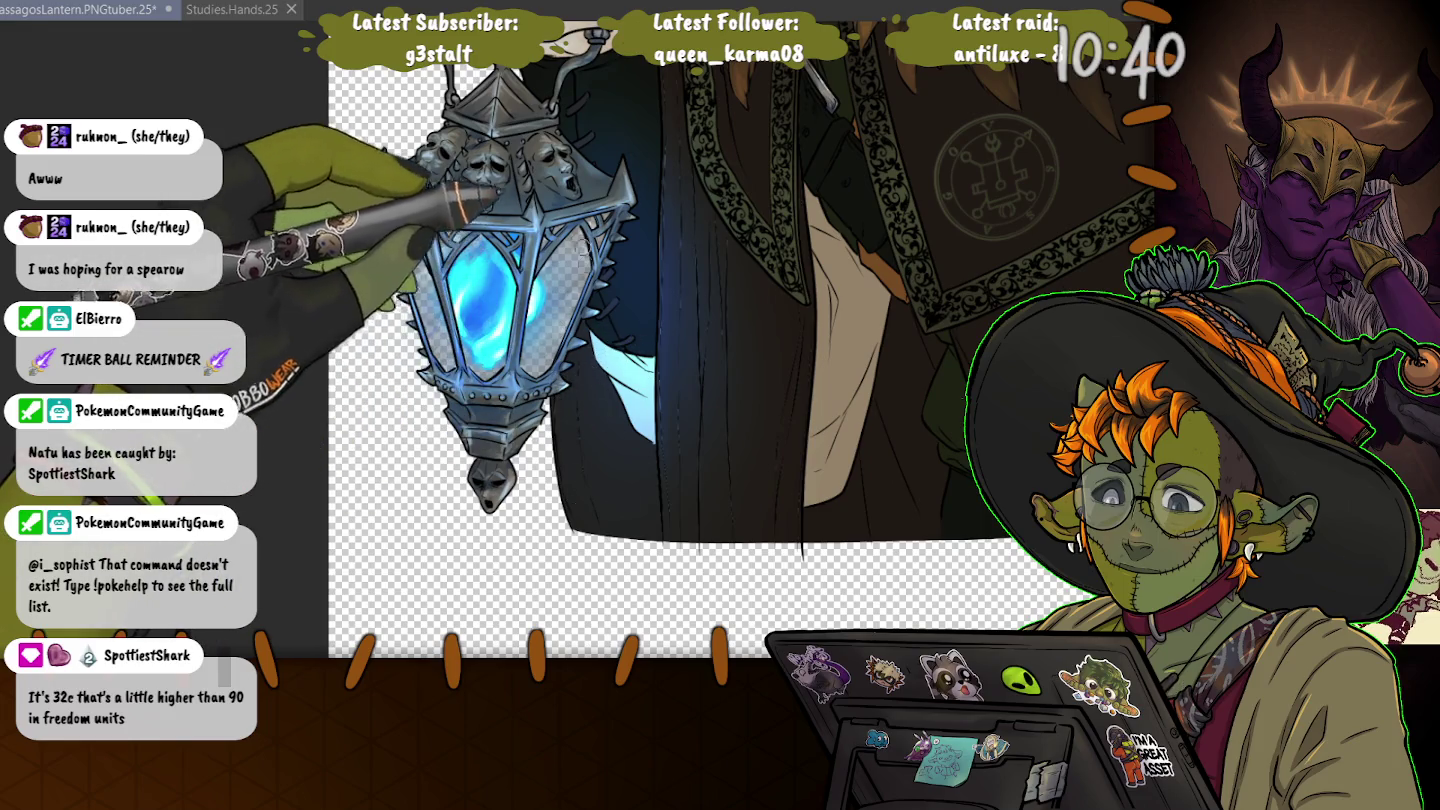
left_click_drag(673, 60, 824, 241)
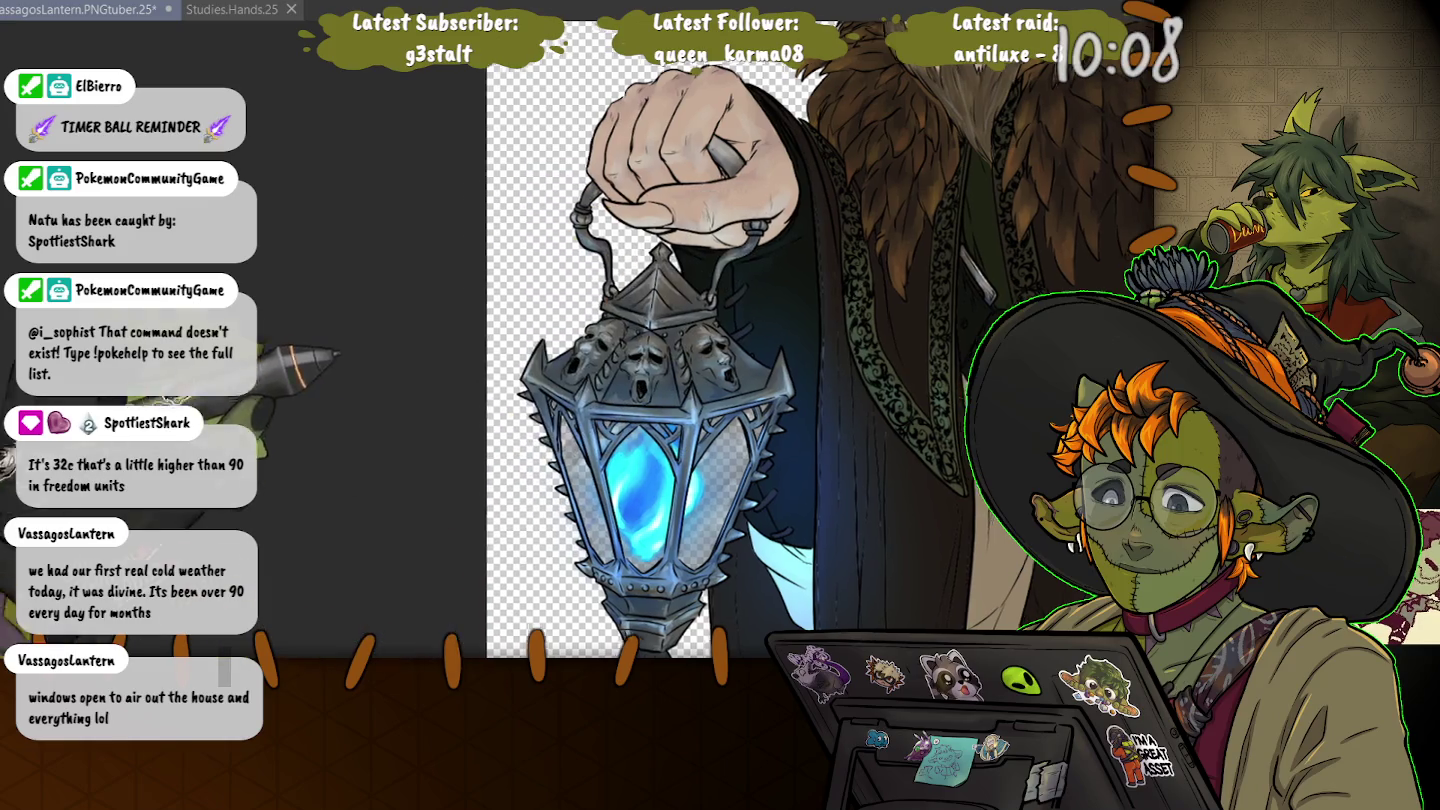
left_click_drag(853, 301, 752, 402)
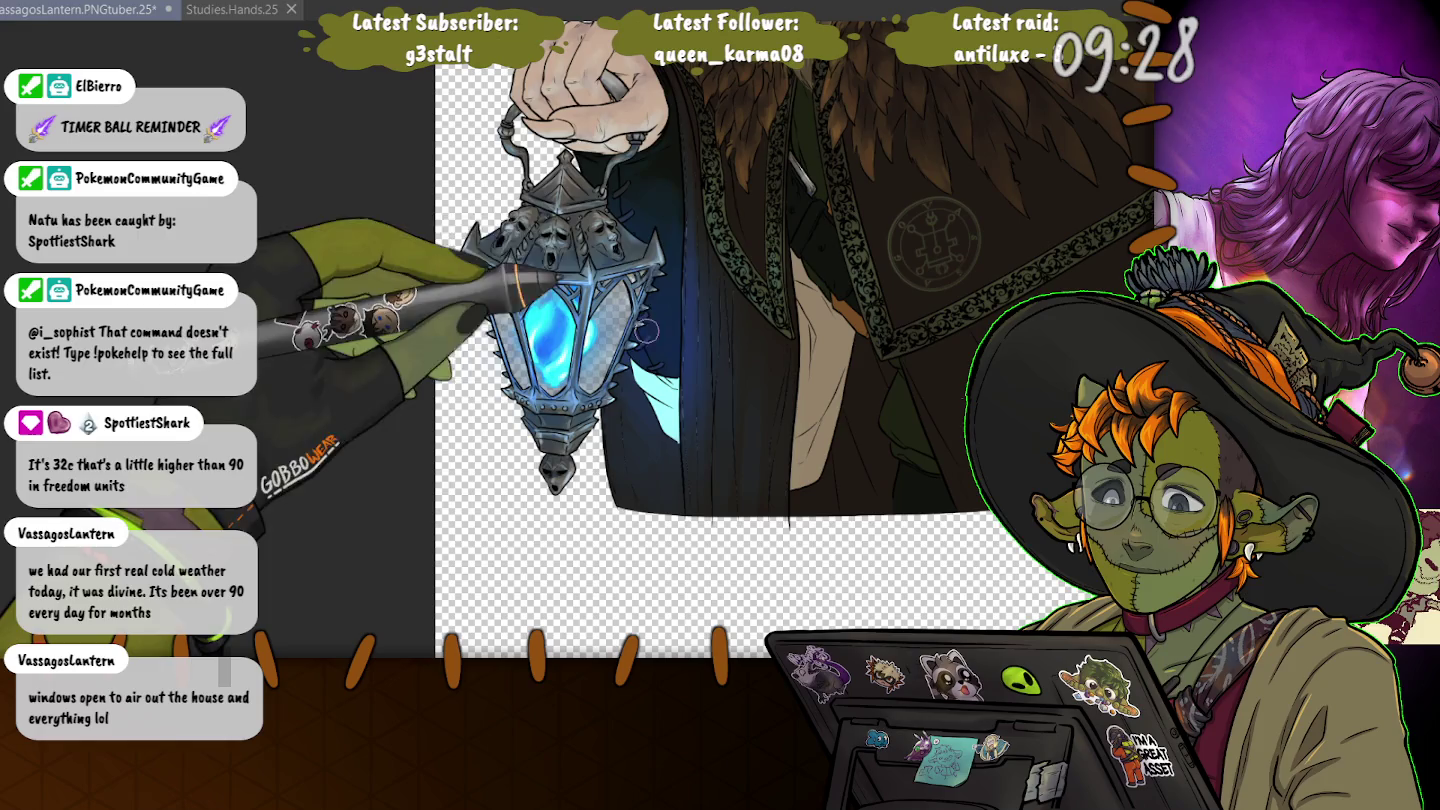
- Save the illustration, touch up the robe front near the lantern, and fit the whole figure in view
key("ctrl+s")
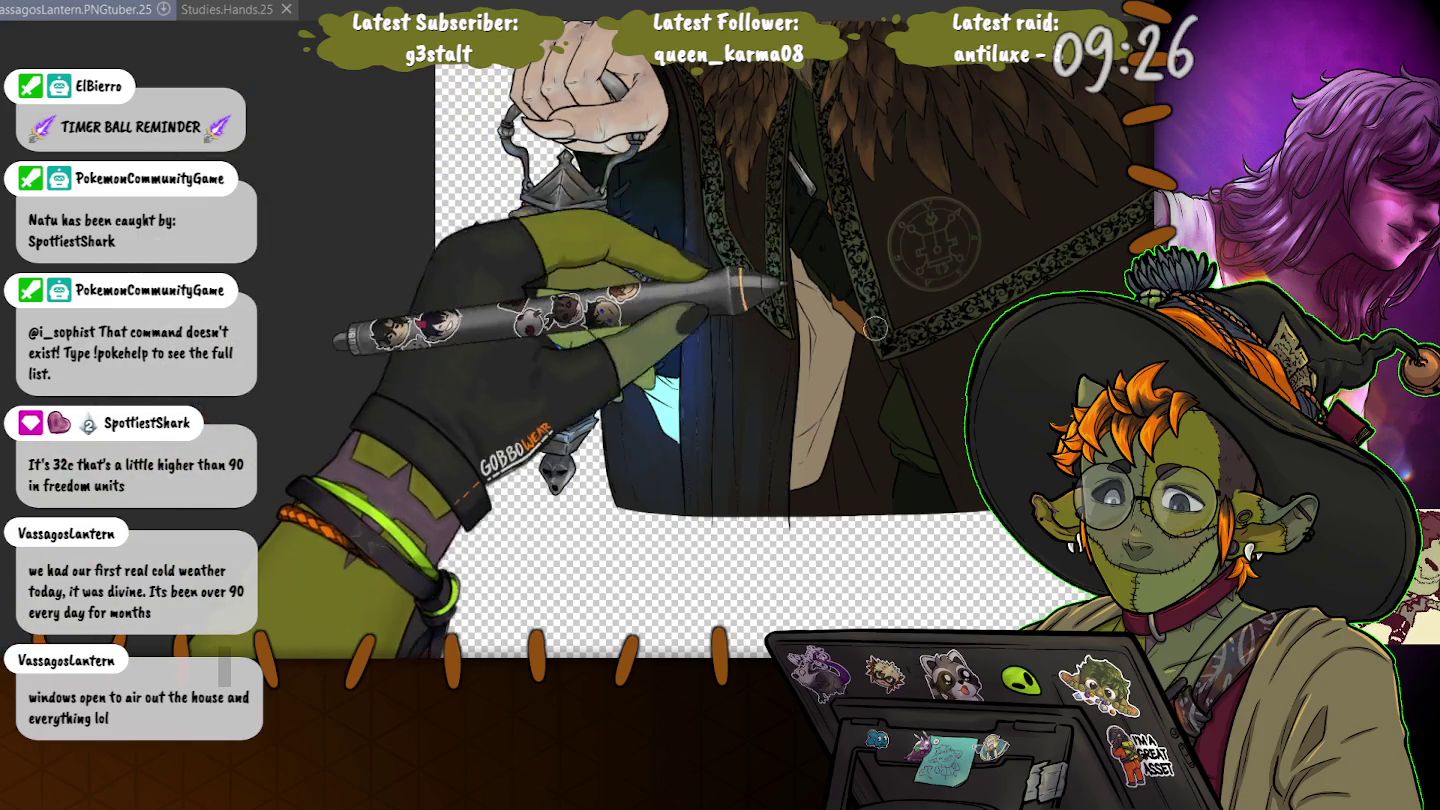
left_click_drag(913, 327, 911, 447)
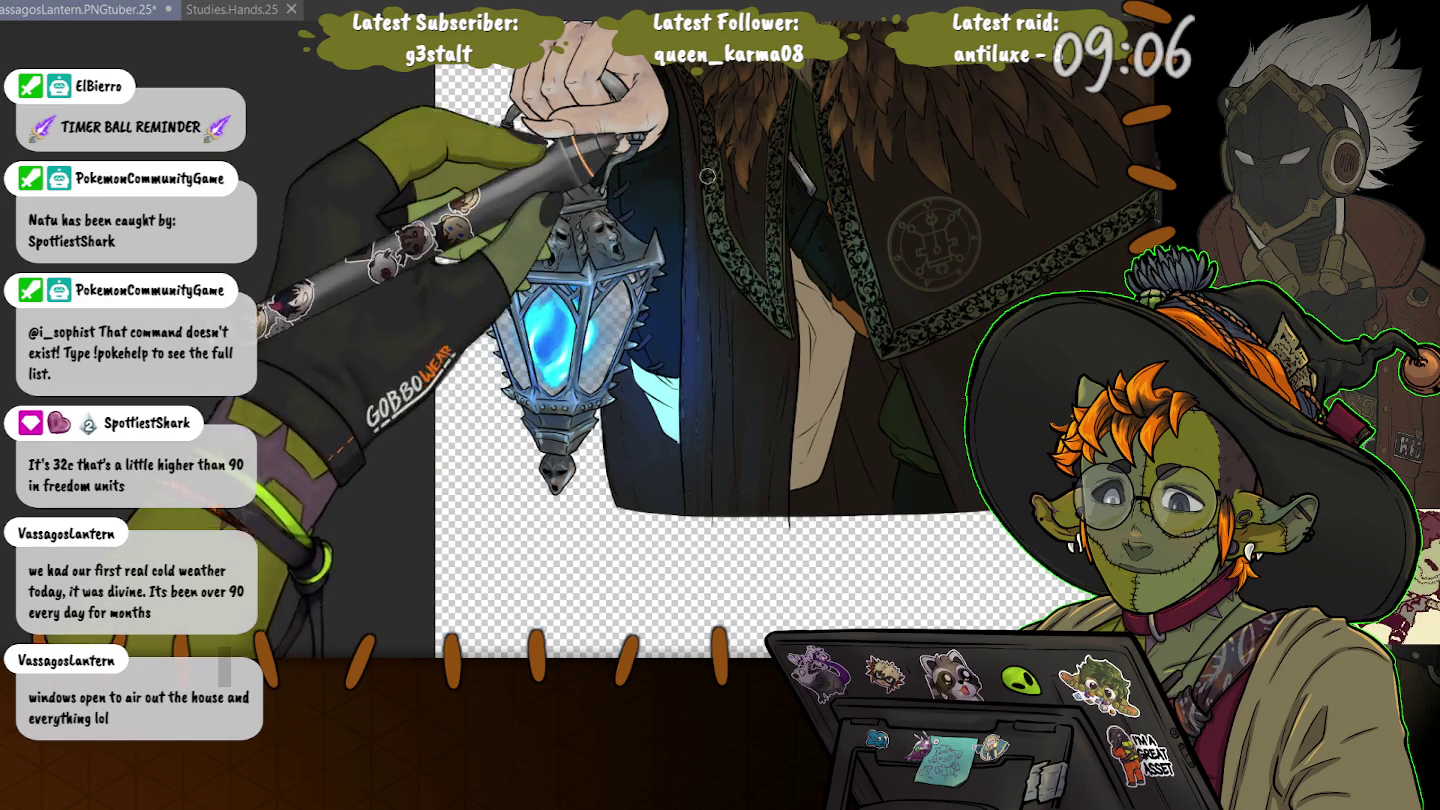
key("ctrl+0")
left_click_drag(387, 260, 416, 330)
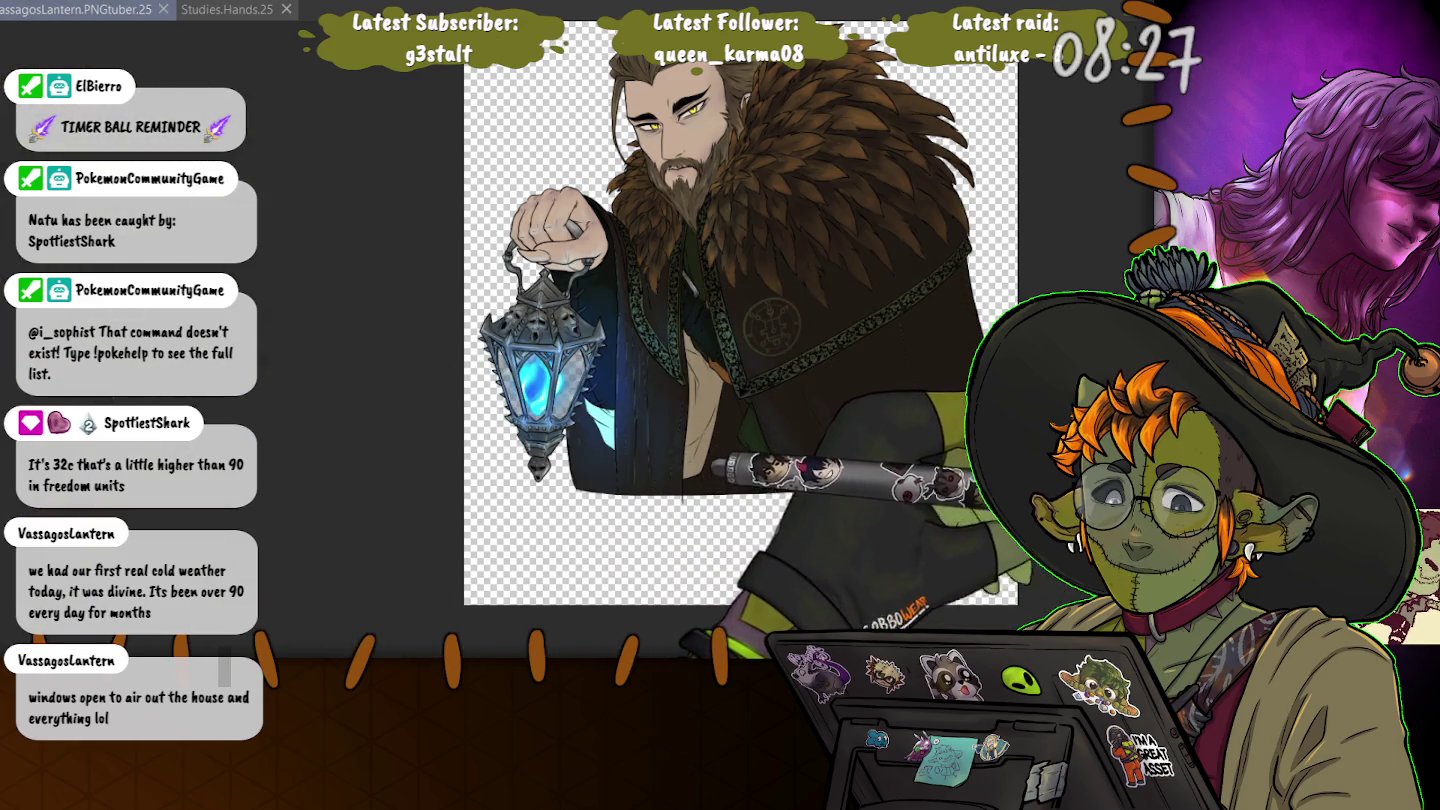
- Zoom in on the lantern and start a lasso outline at its right side
key("ctrl+plus")
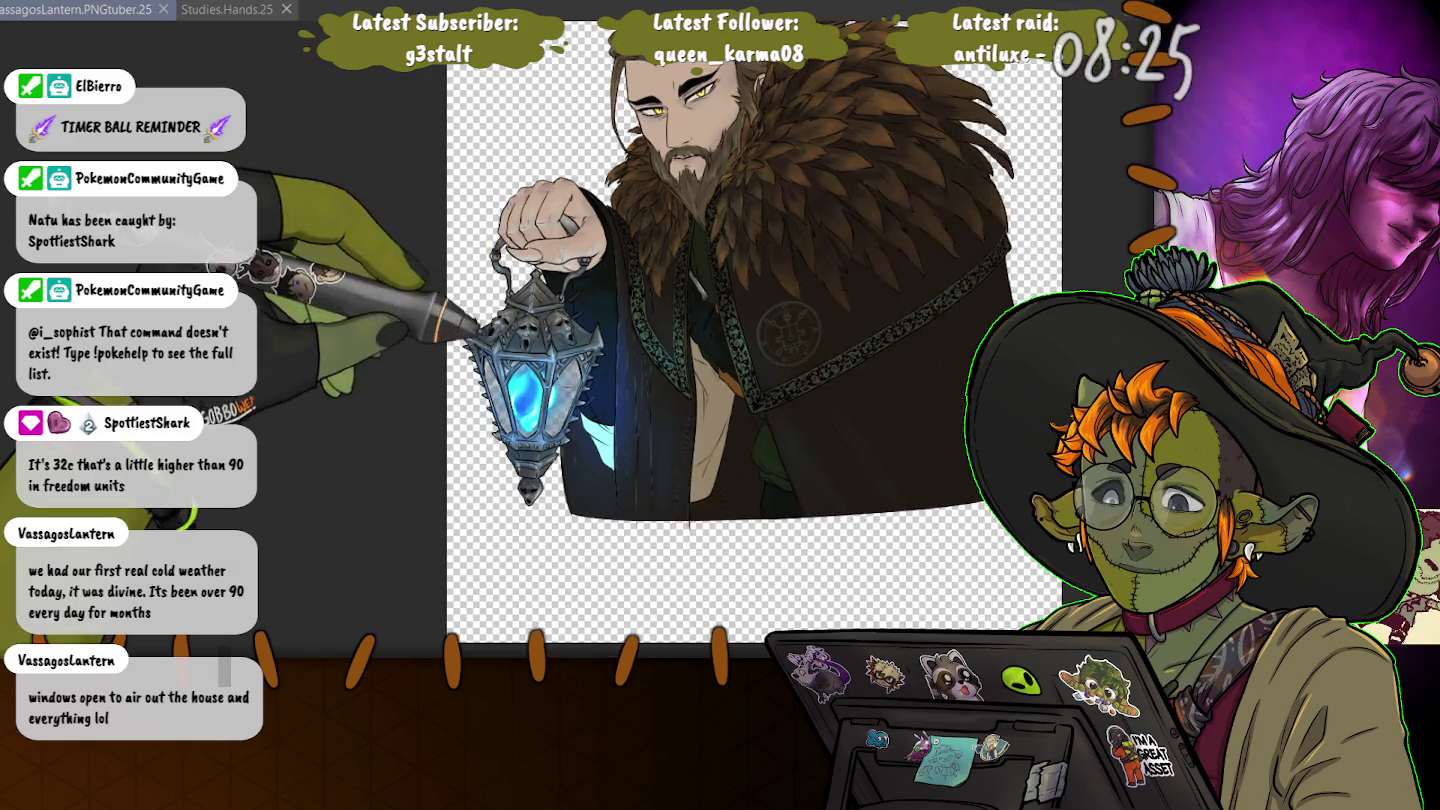
scroll(557, 282, "up", 2)
scroll(557, 282, "up", 2)
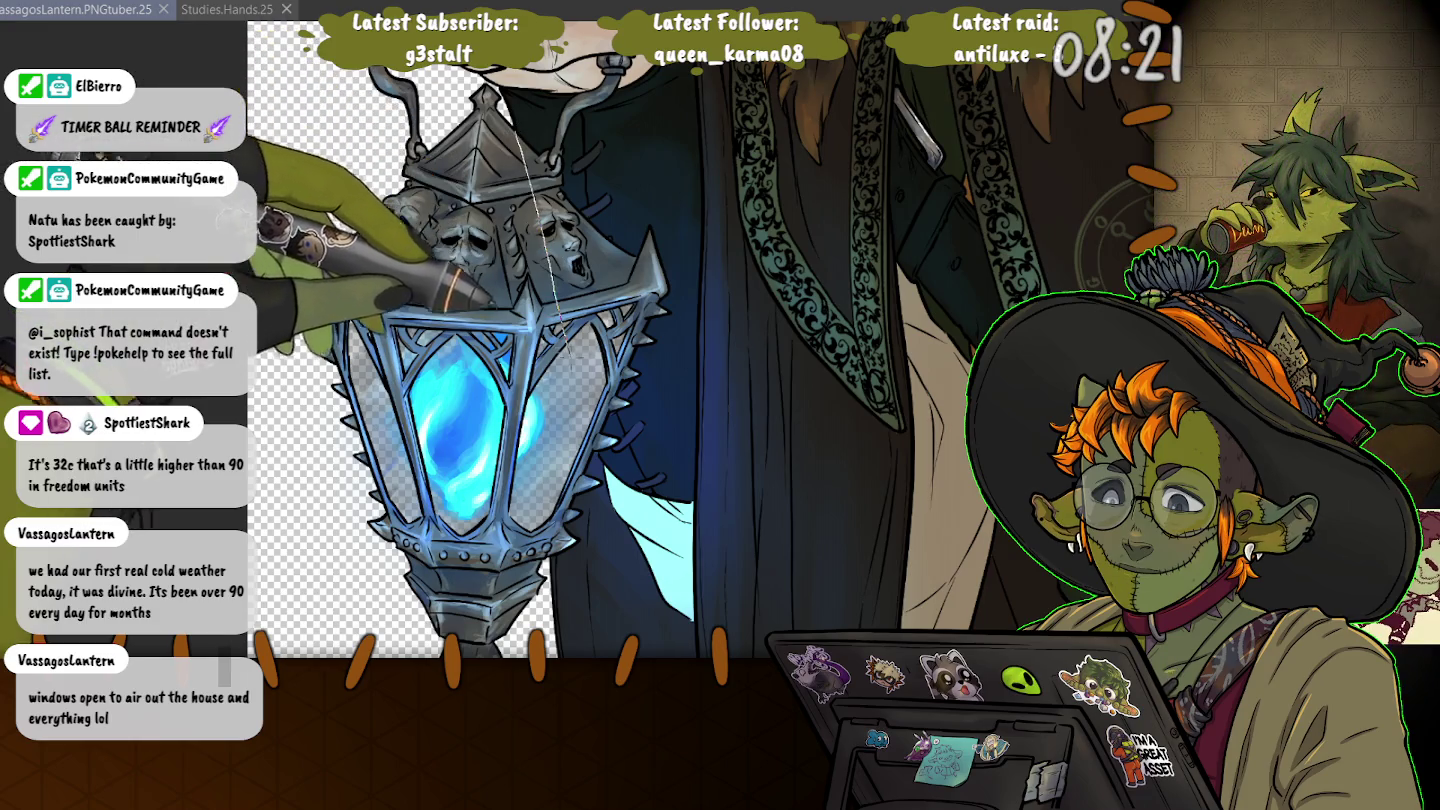
mouse_move(517, 128)
left_mouse_down()
mouse_move(628, 446)
mouse_move(520, 132)
left_mouse_up()
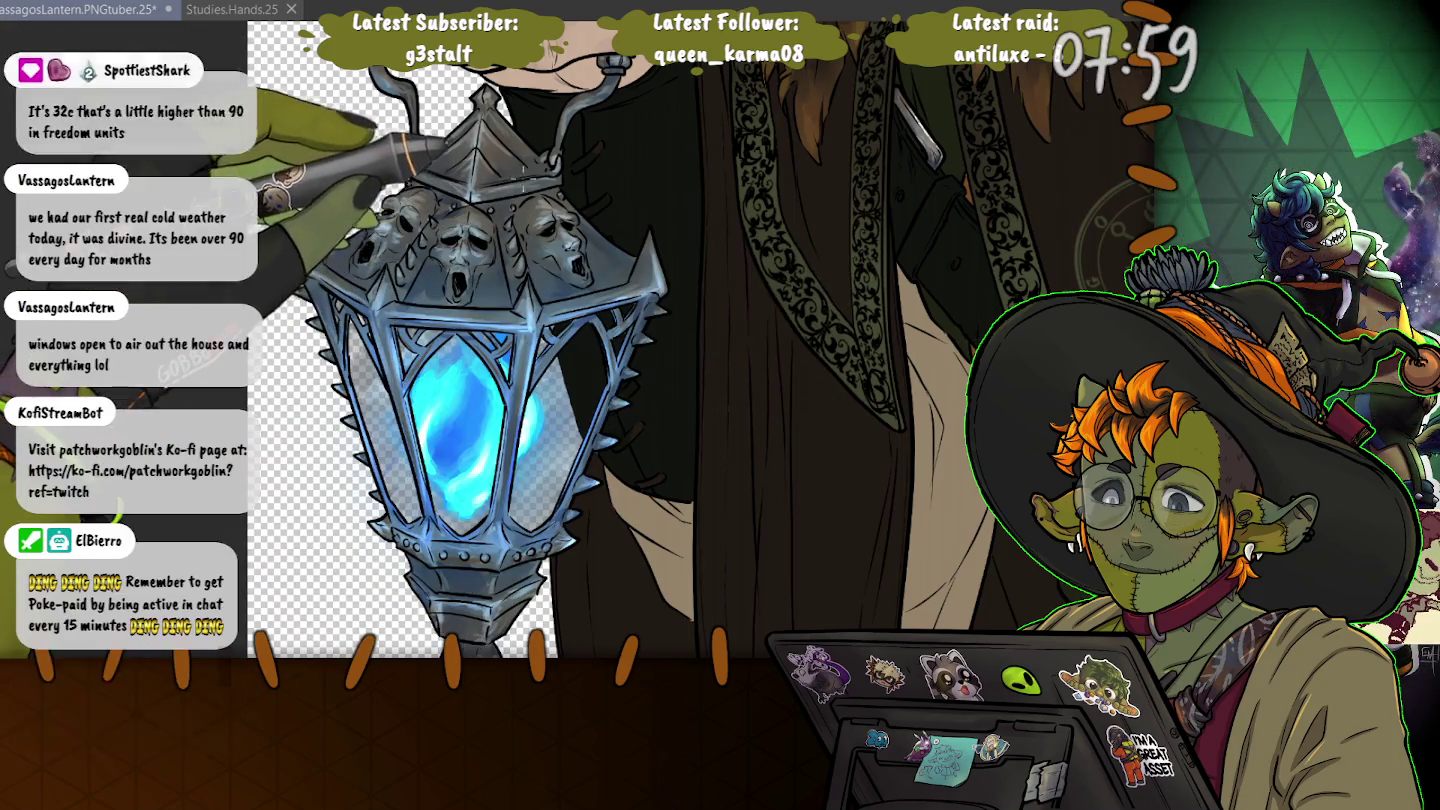
- Close the lasso selection down the lantern's right edge, taking in part of its glass
mouse_move(520, 229)
left_mouse_down()
mouse_move(563, 596)
mouse_move(590, 508)
left_mouse_up()
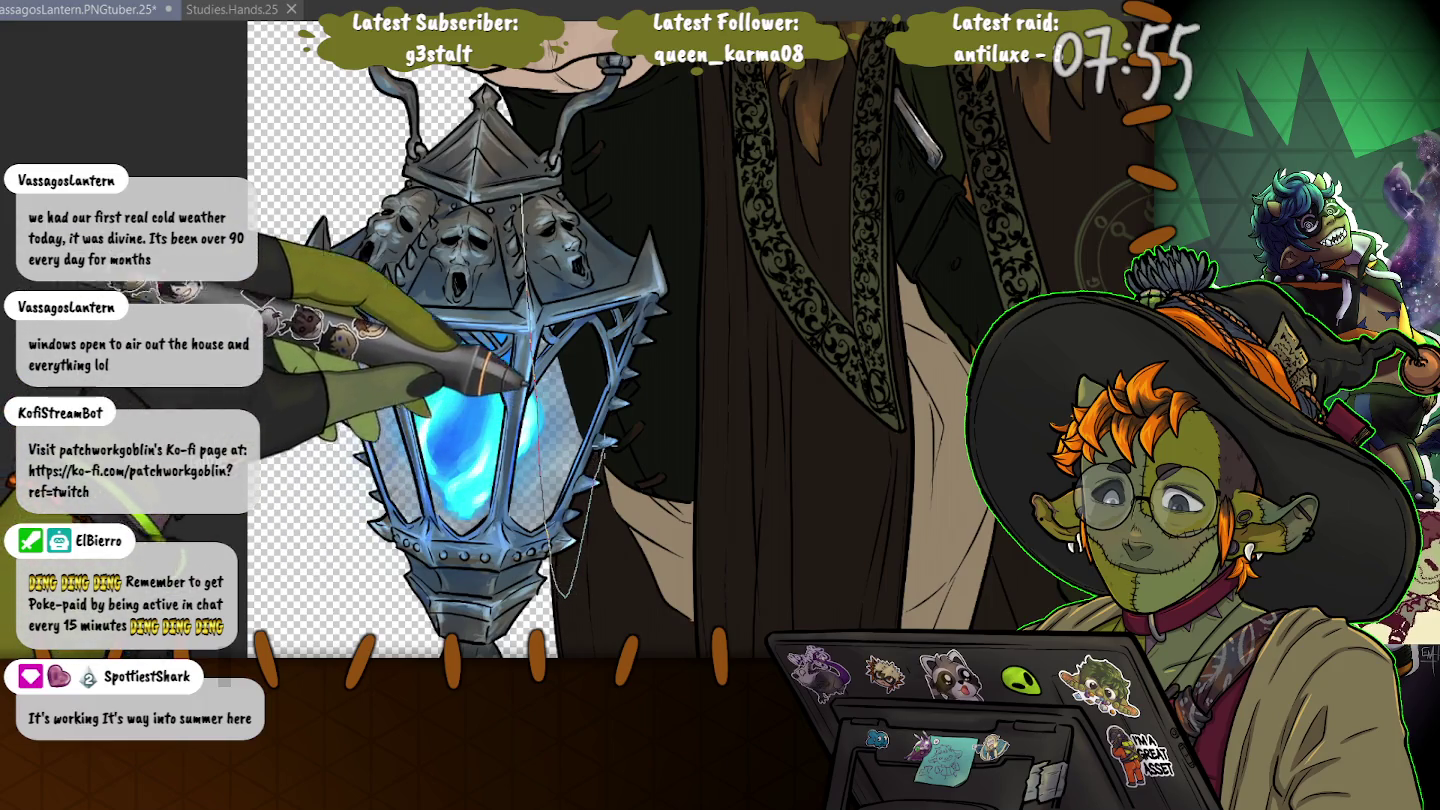
left_click_drag(527, 383, 522, 200)
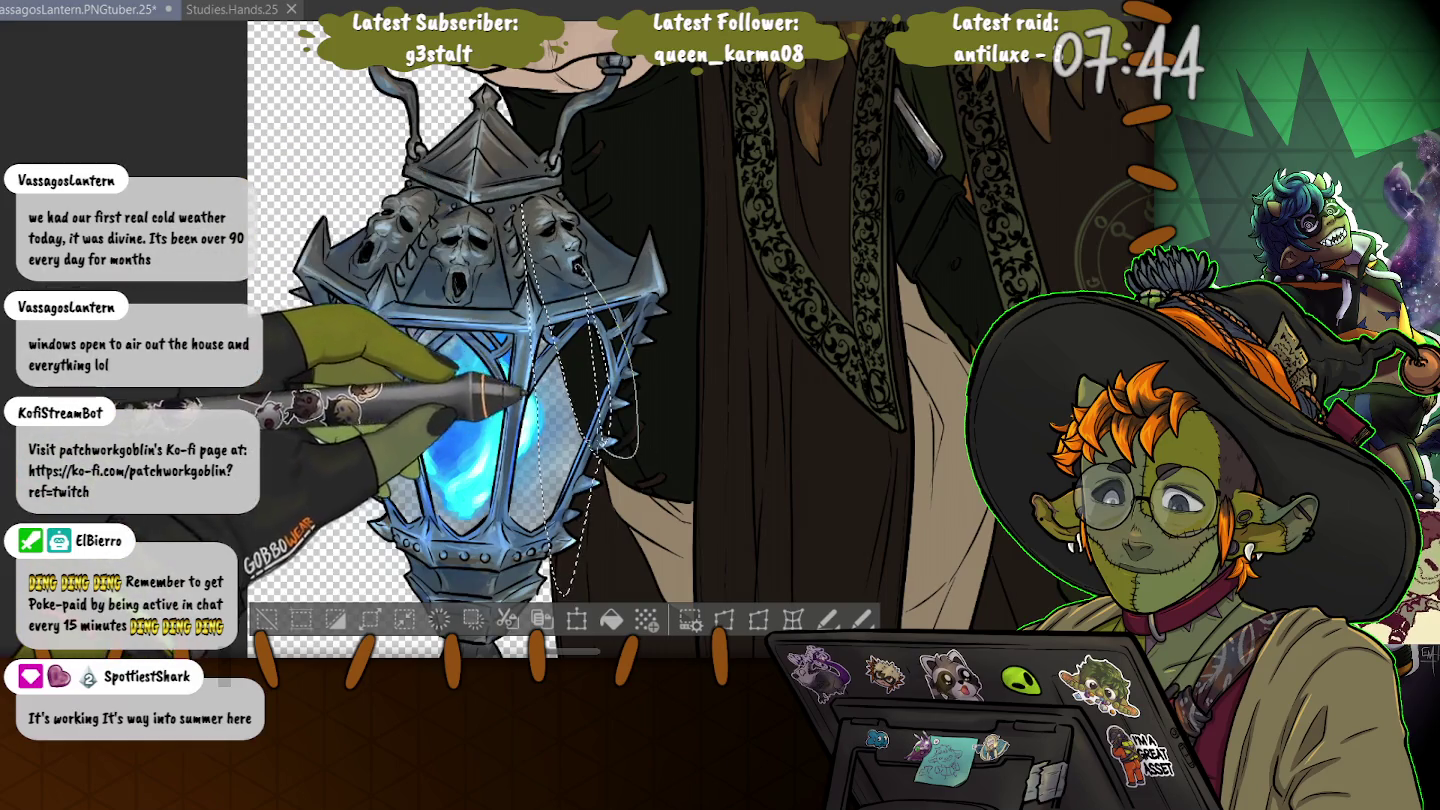
- Zoom in on the lantern's right-edge selection and fill it with the dark colour
scroll(598, 434, "up", 3)
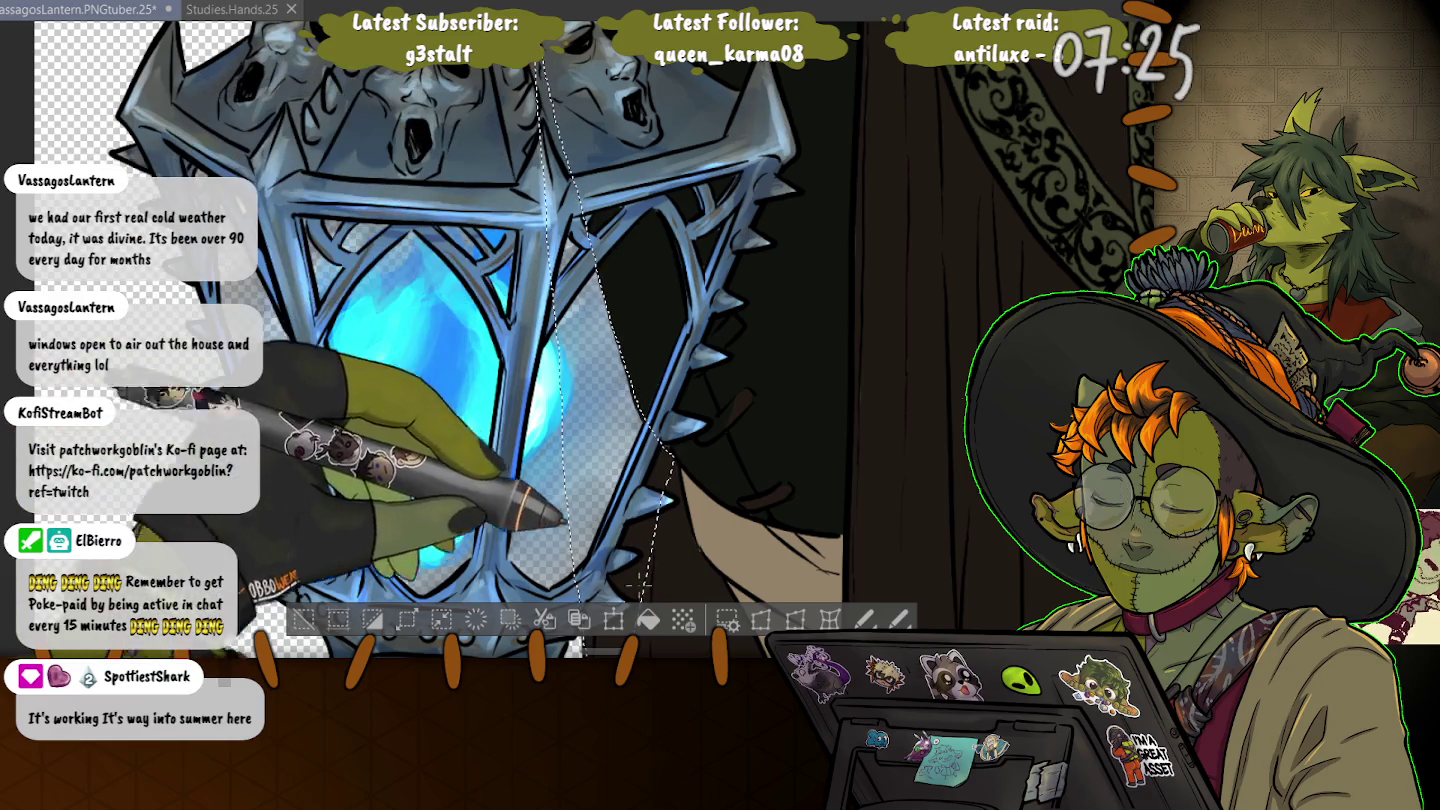
key("ctrl+z")
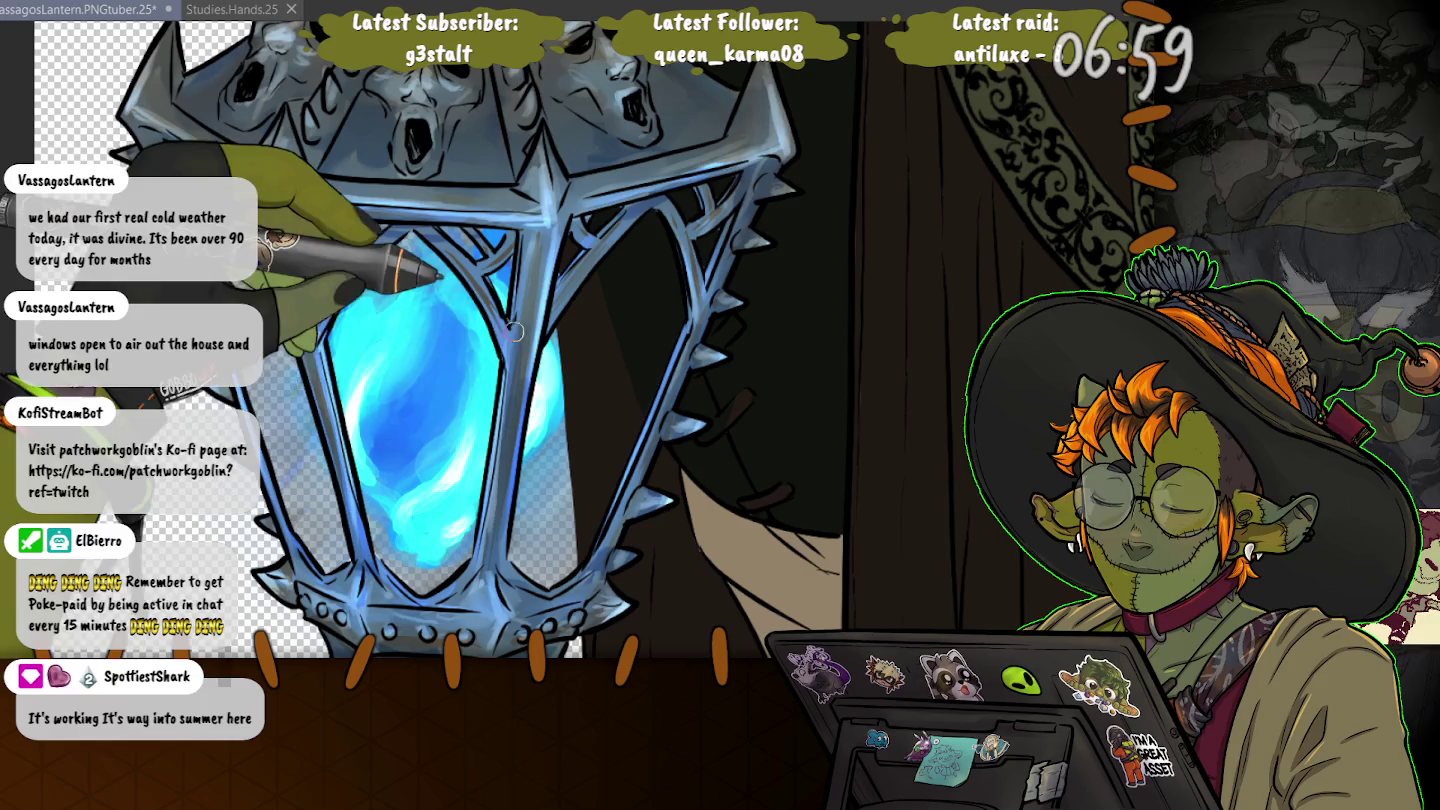
- Turn on the blue lantern-glow layer over the robe, then zoom back to the lantern's lower body
key("ctrl+minus")
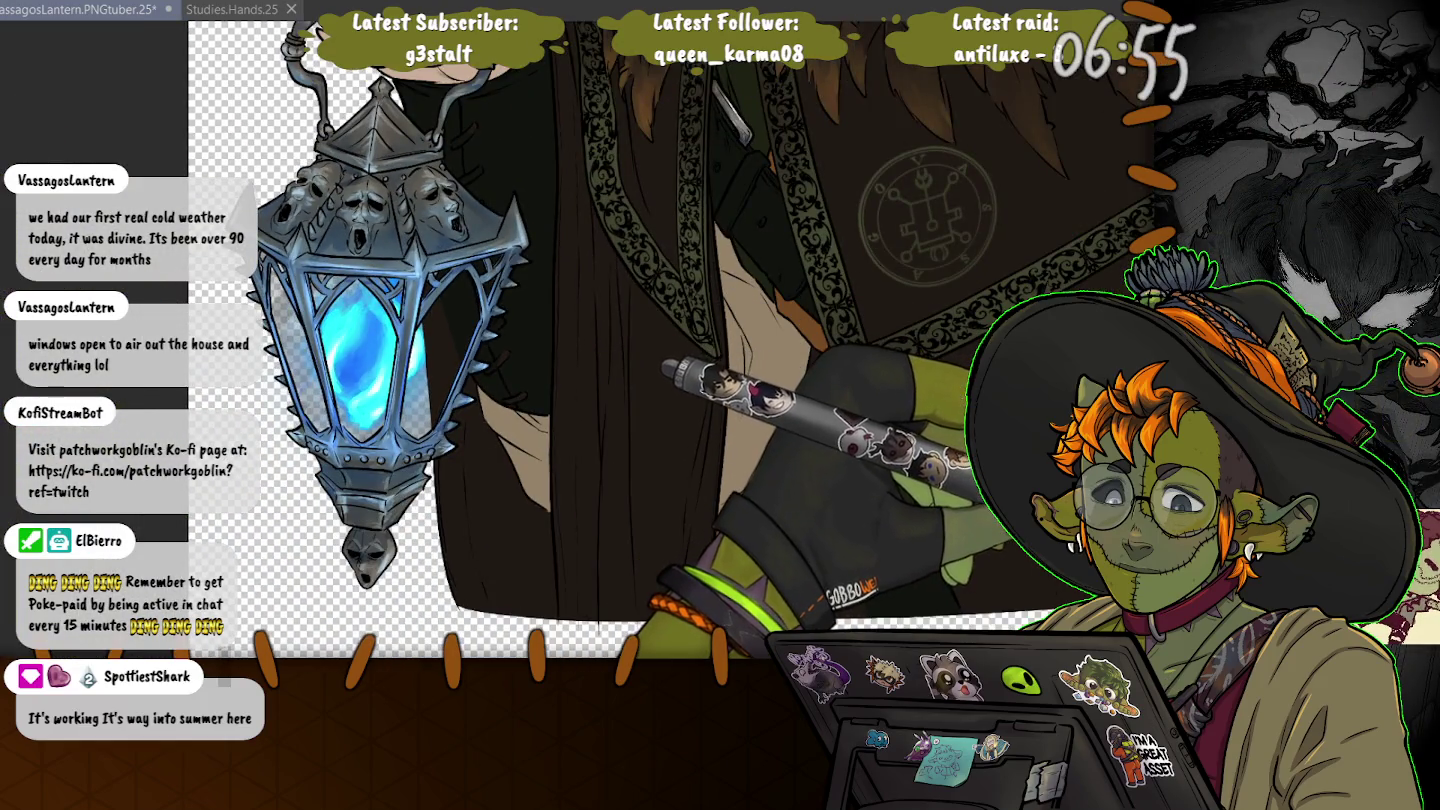
left_click(688, 388)
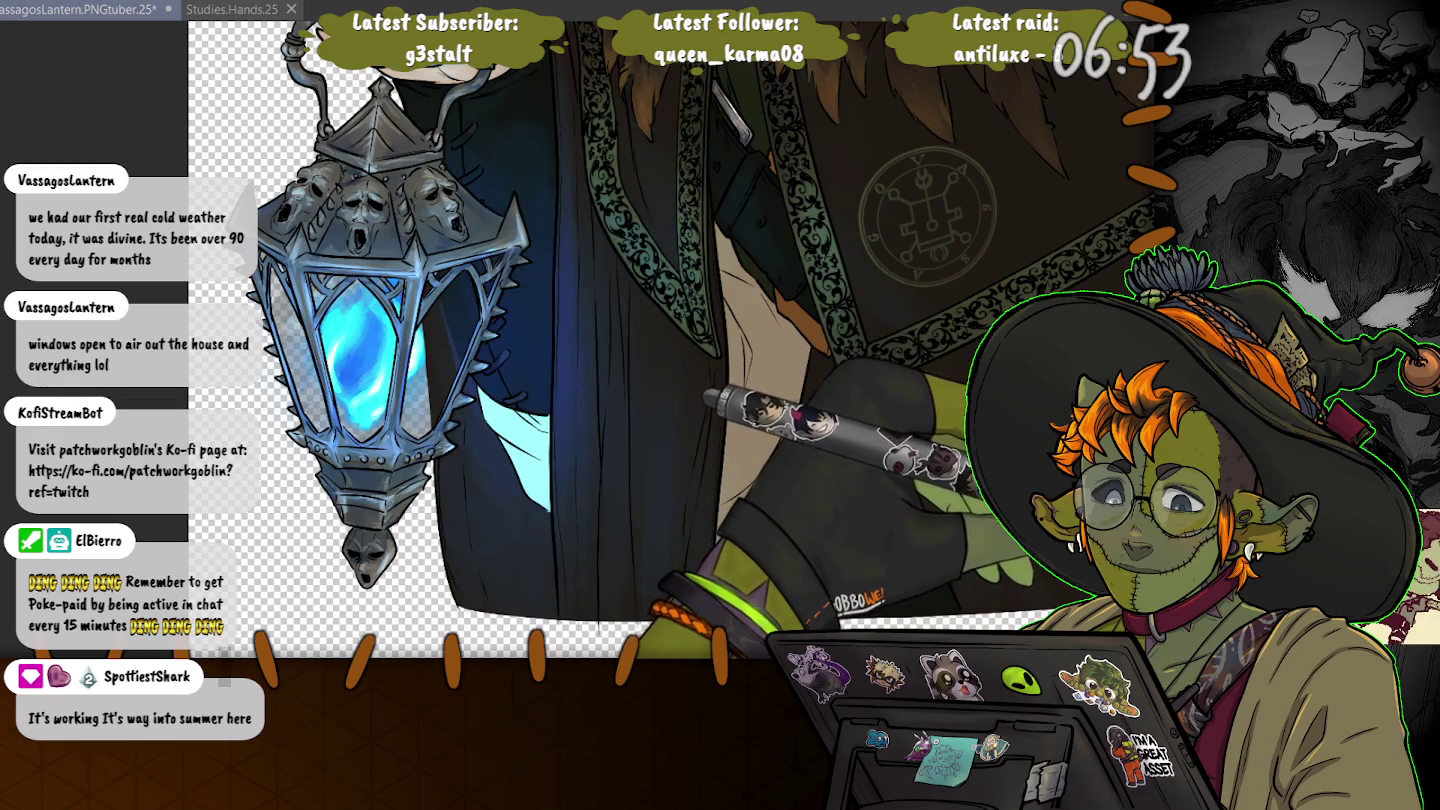
scroll(581, 414, "up", 5)
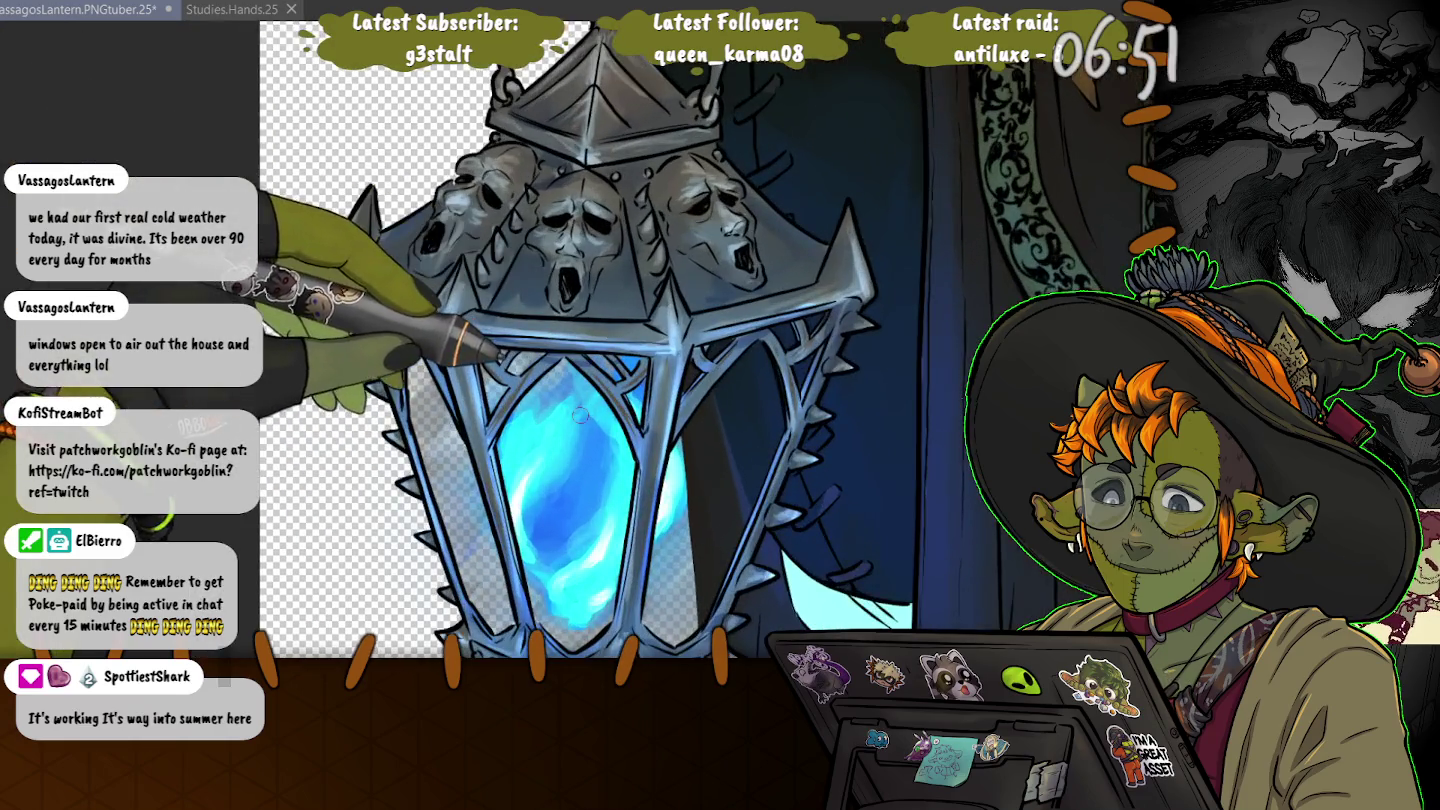
left_click_drag(580, 414, 536, 255)
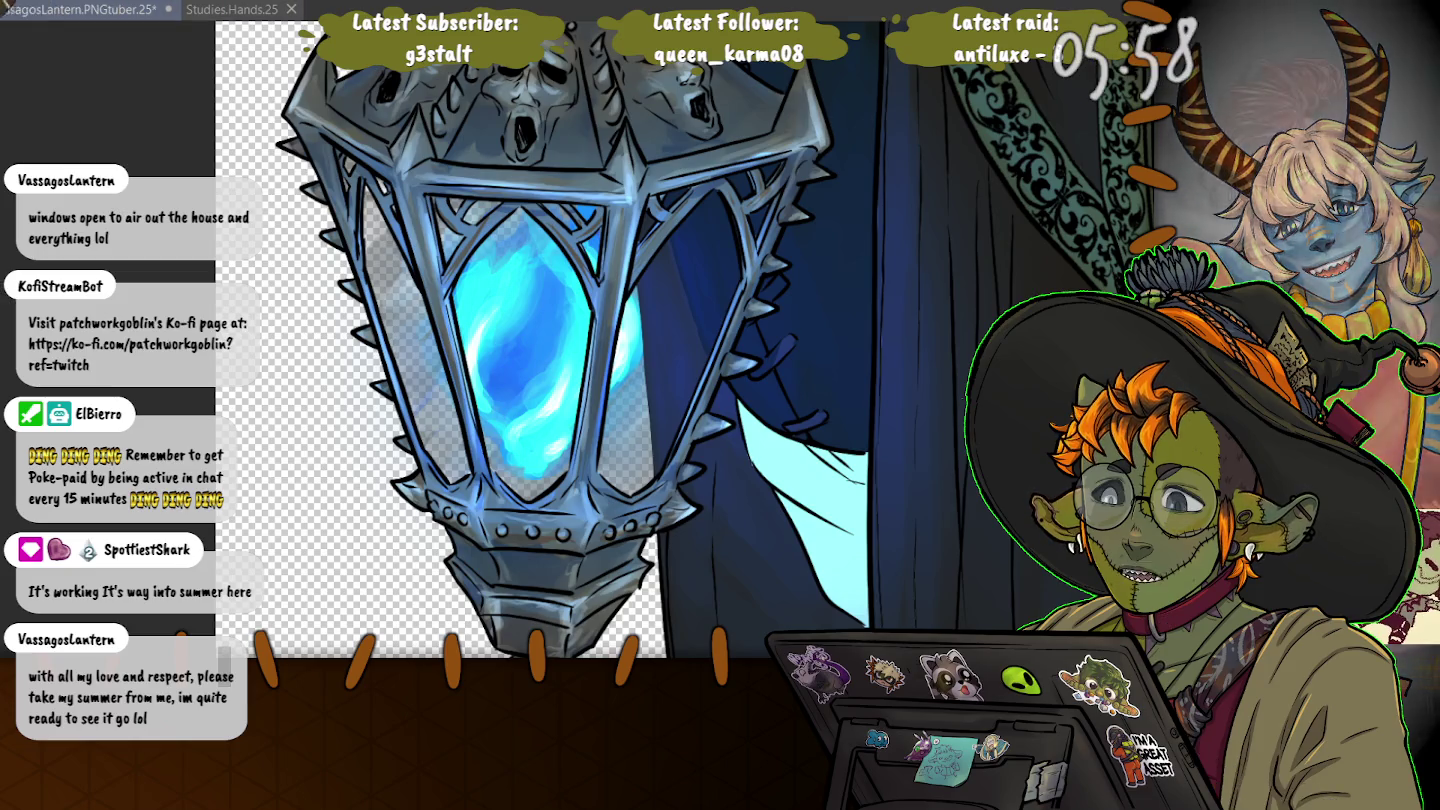
scroll(305, 305, "down", 2)
scroll(305, 305, "down", 1)
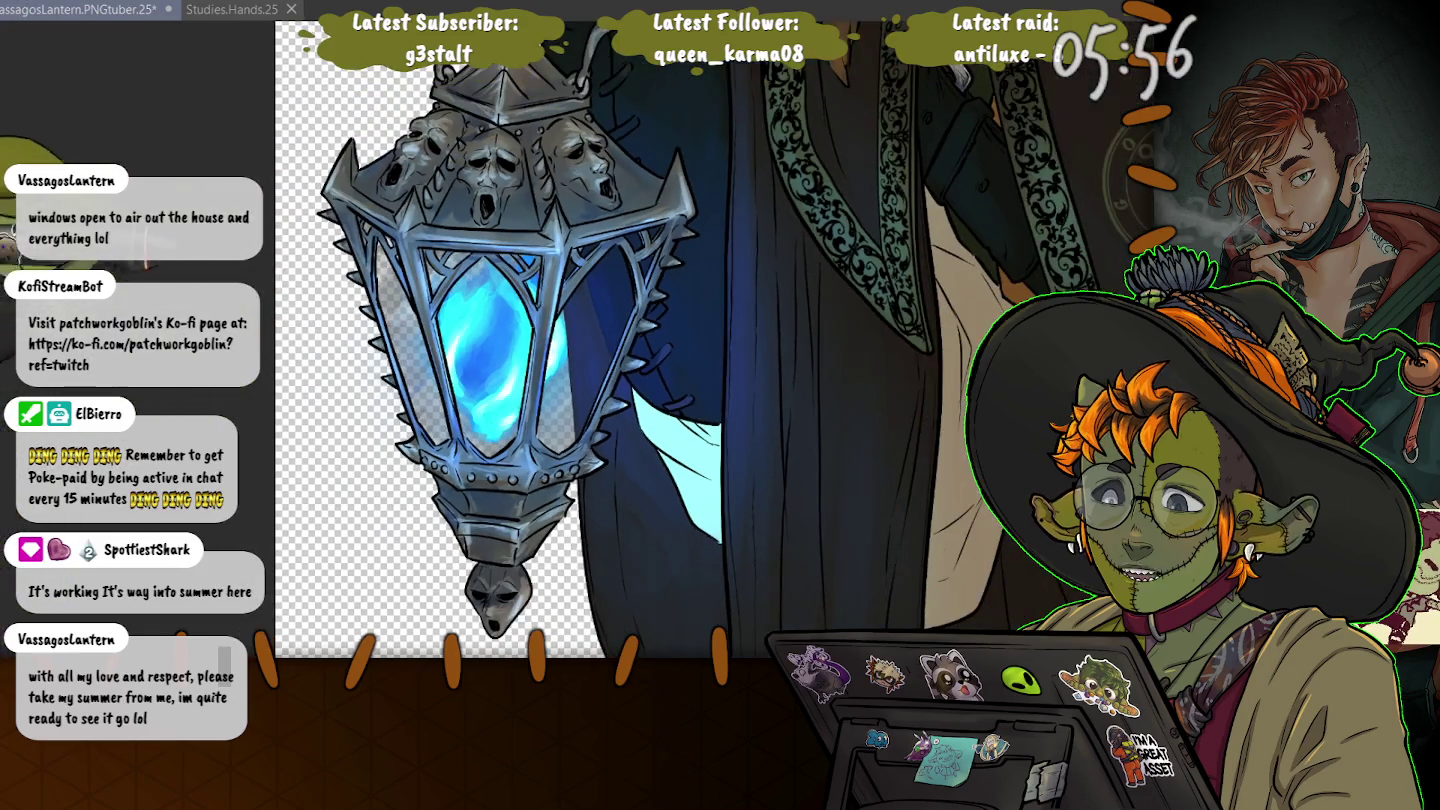
scroll(350, 280, "down", 1)
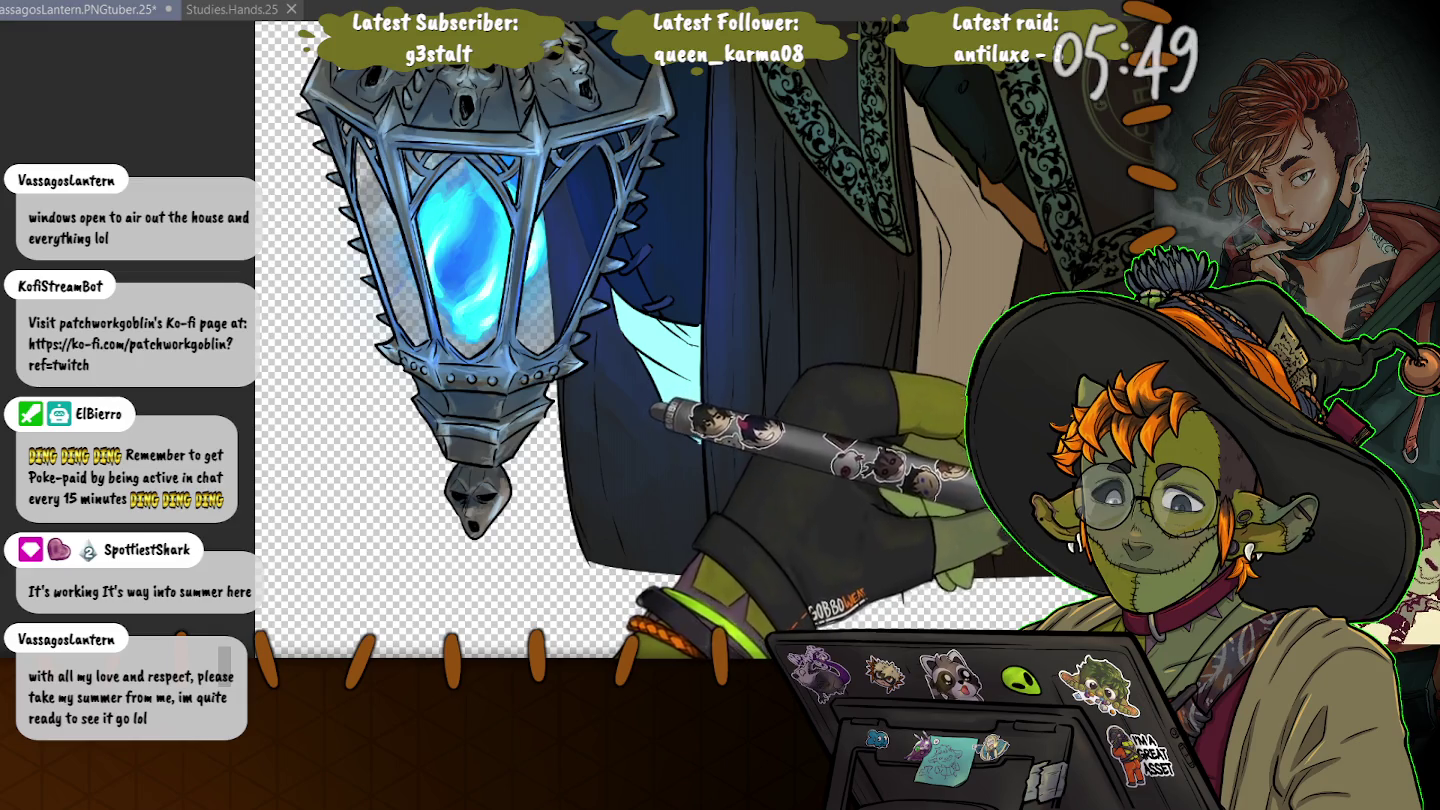
scroll(700, 340, "down", 1)
scroll(700, 340, "down", 1)
scroll(700, 340, "down", 2)
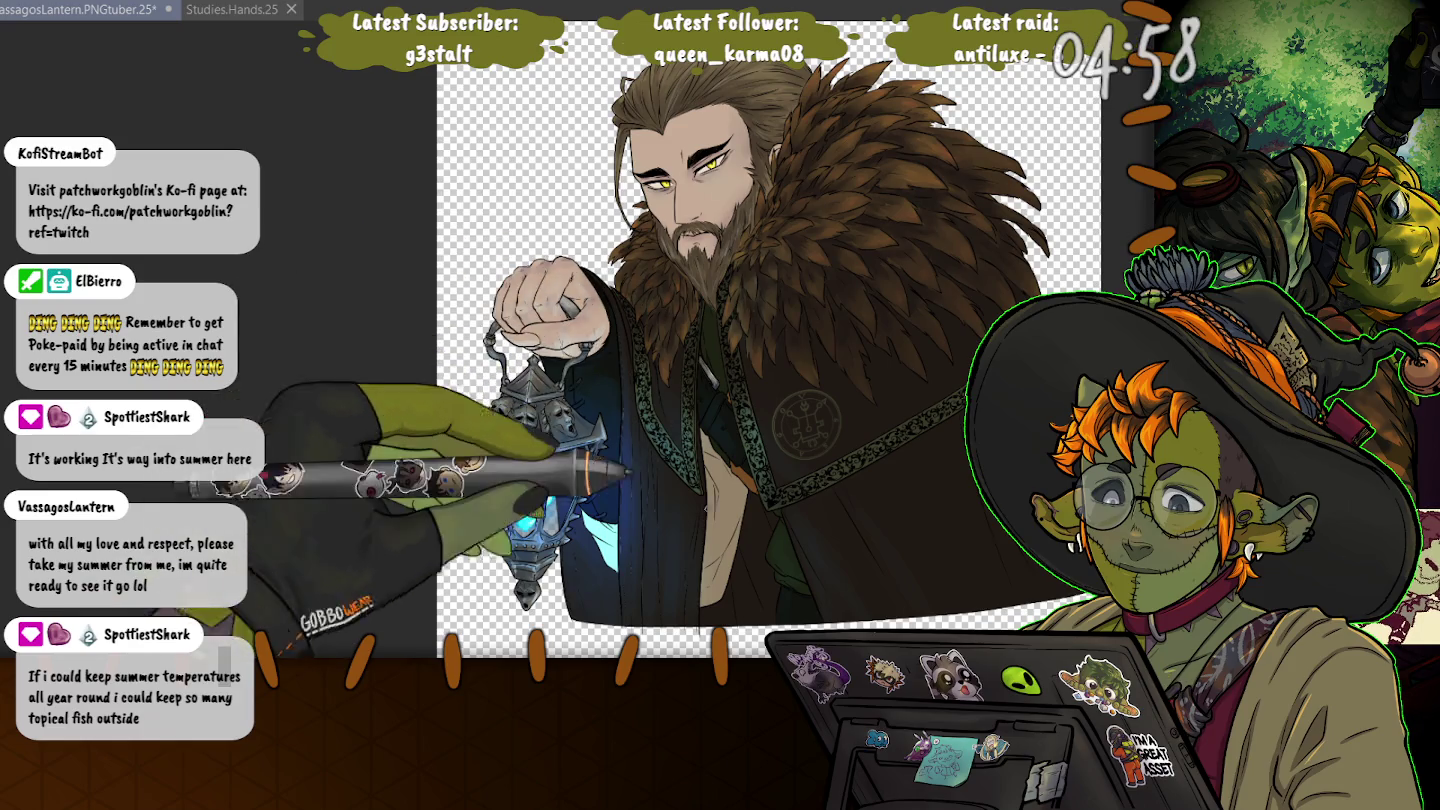
- Zoom in on the chest and lasso around the pale inner-garment strip between the robe edges
scroll(720, 600, "up", 1)
scroll(720, 600, "up", 1)
scroll(720, 600, "up", 2)
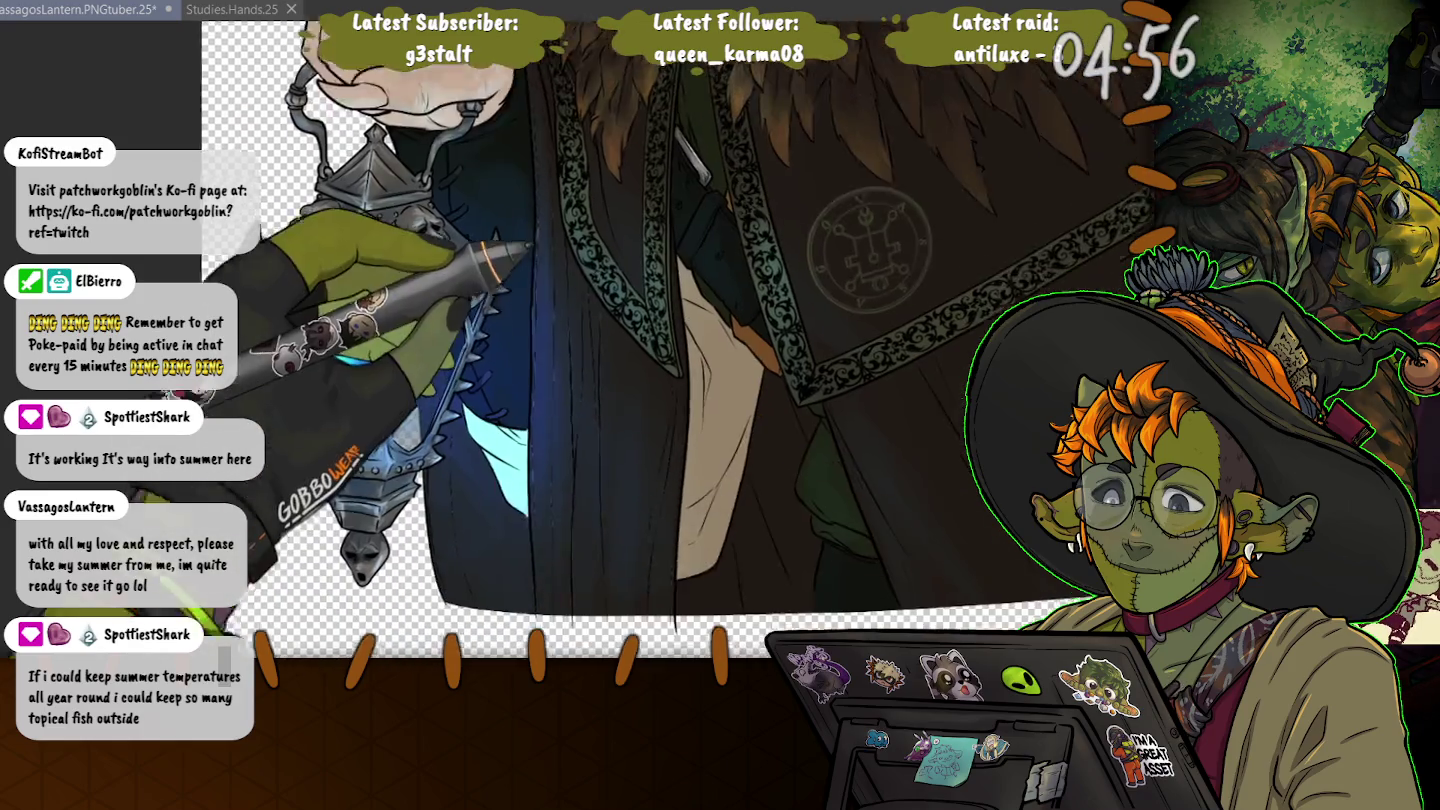
scroll(720, 401, "up", 1)
scroll(720, 401, "up", 1)
scroll(720, 400, "up", 1)
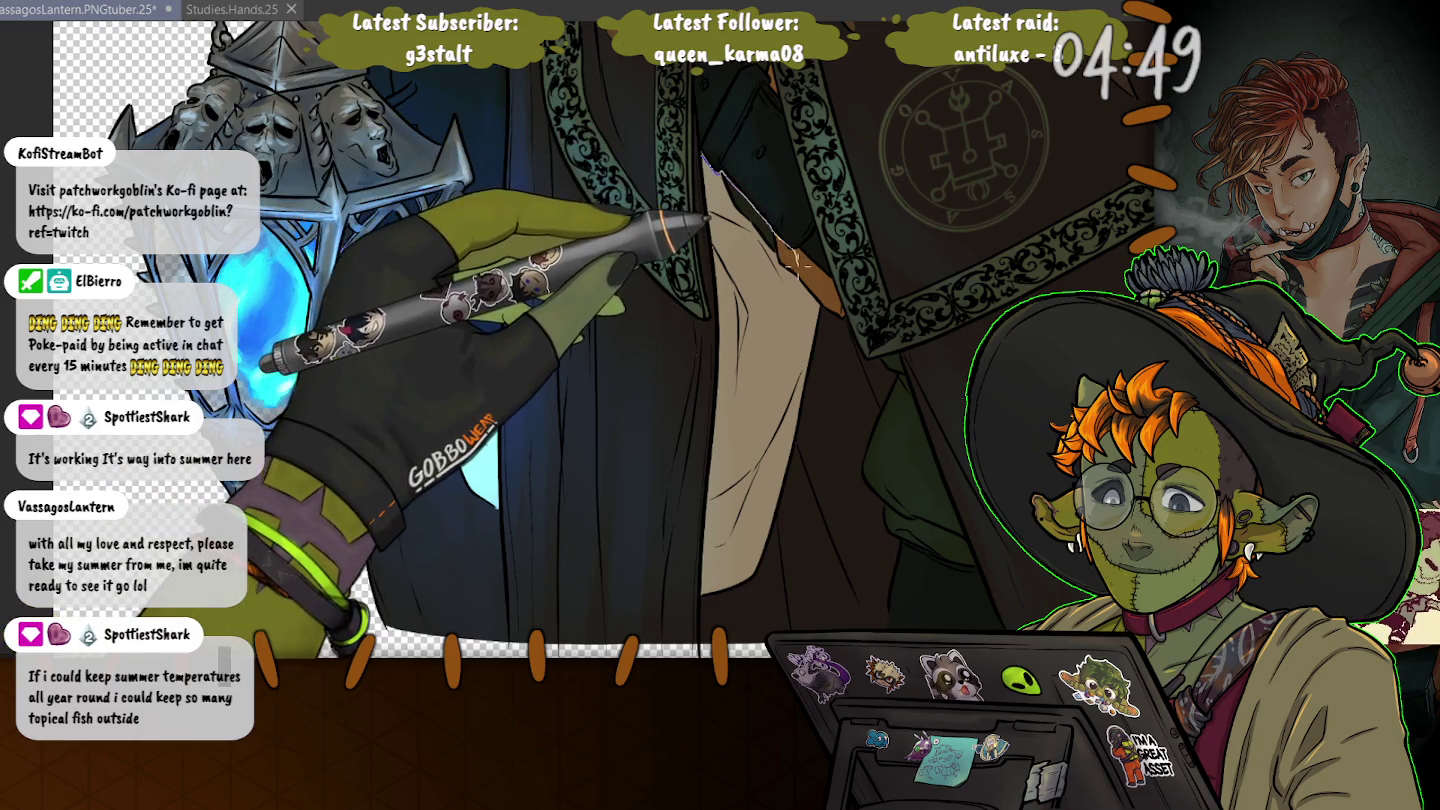
mouse_move(775, 232)
left_mouse_down()
mouse_move(805, 313)
mouse_move(698, 641)
left_mouse_up()
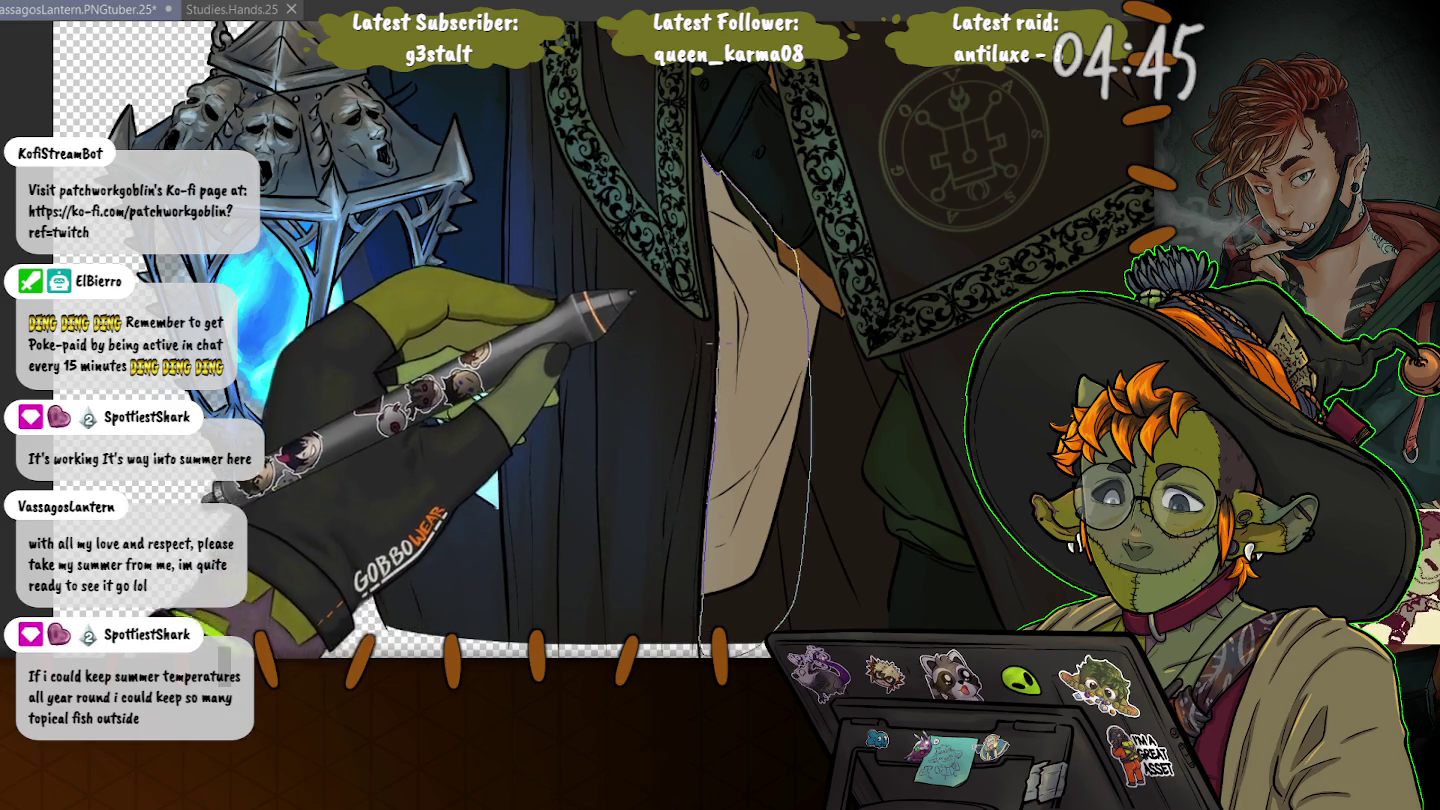
left_click_drag(708, 343, 705, 170)
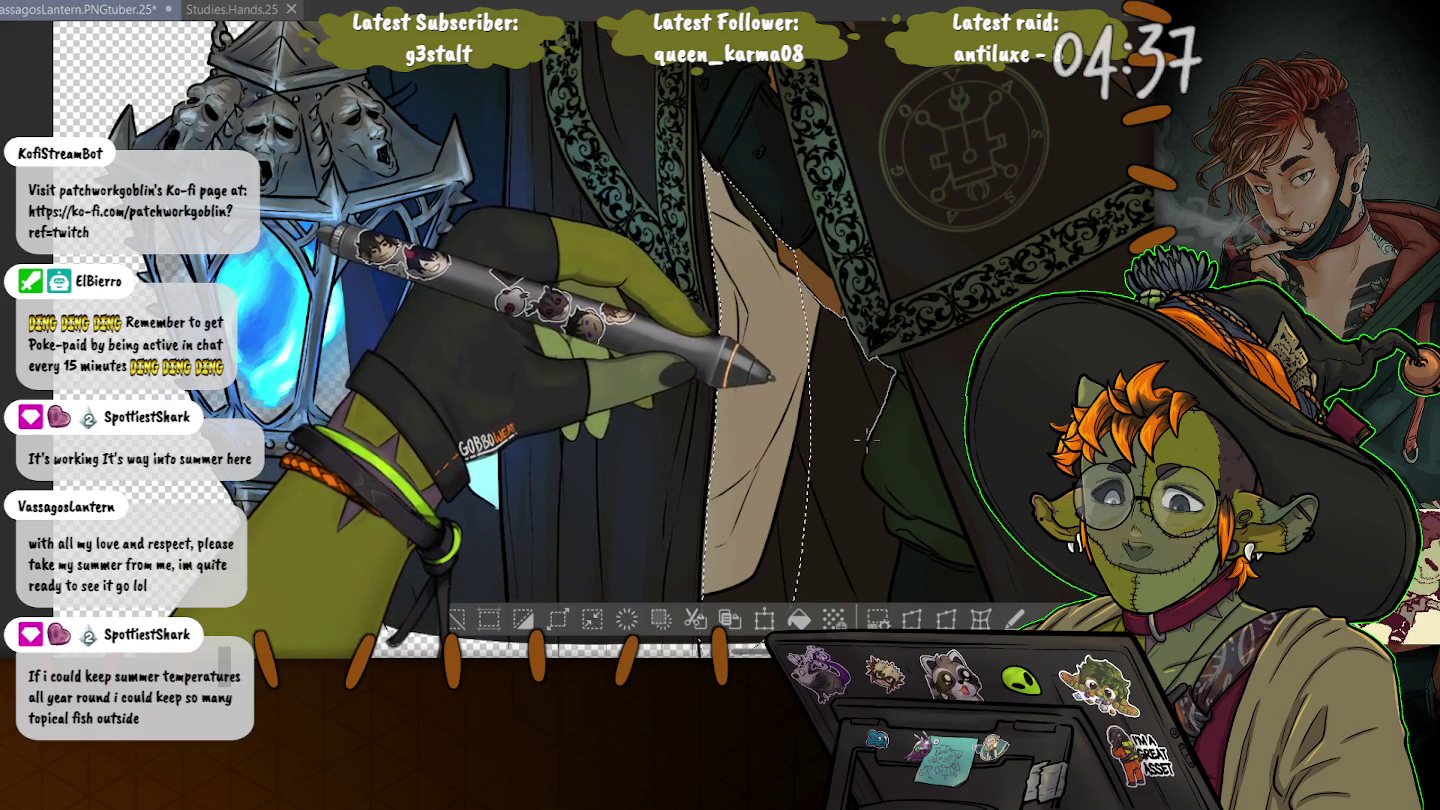
- Trace the lasso outline down the robe's inner edge and along the coat's edge
left_click_drag(857, 413, 857, 600)
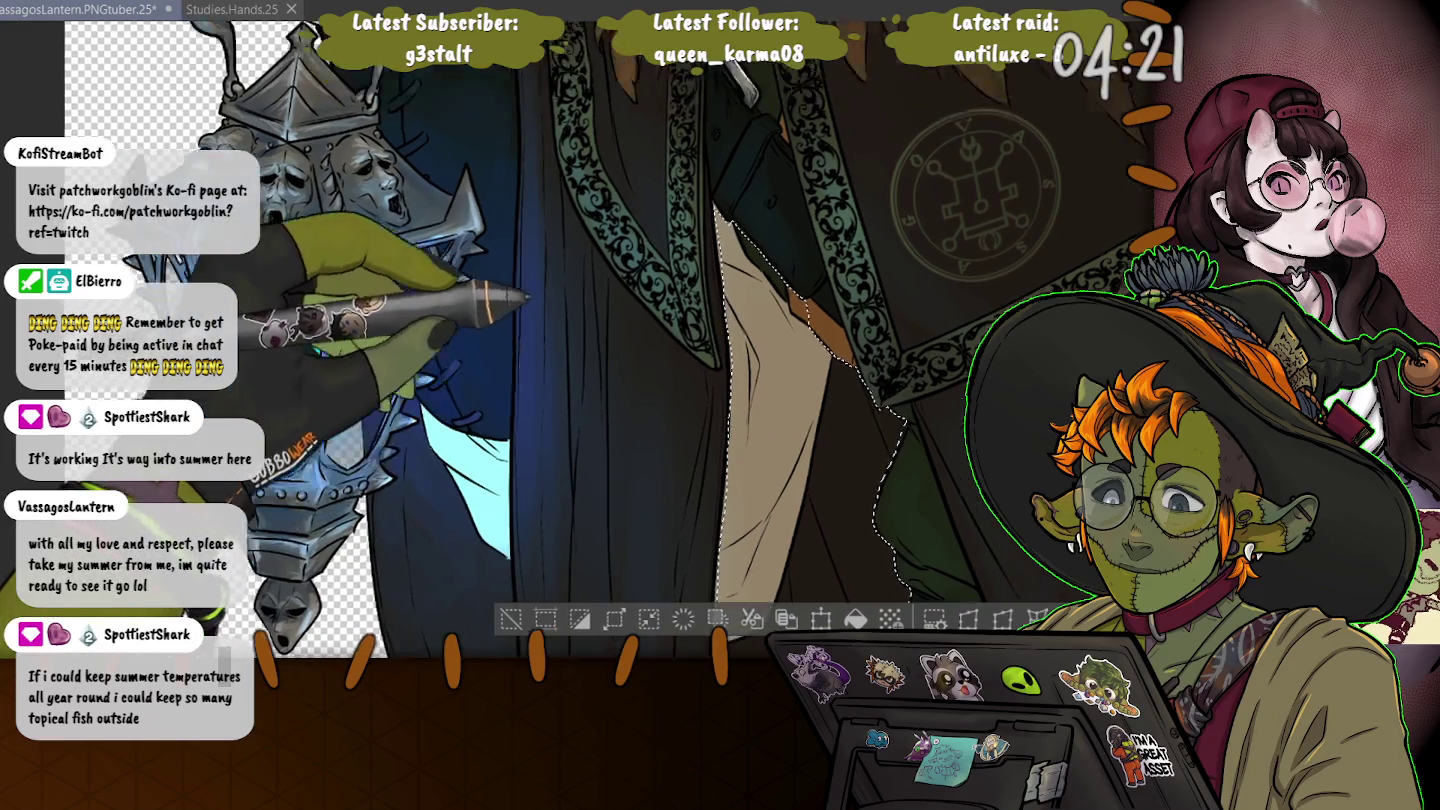
scroll(686, 487, "up", 5)
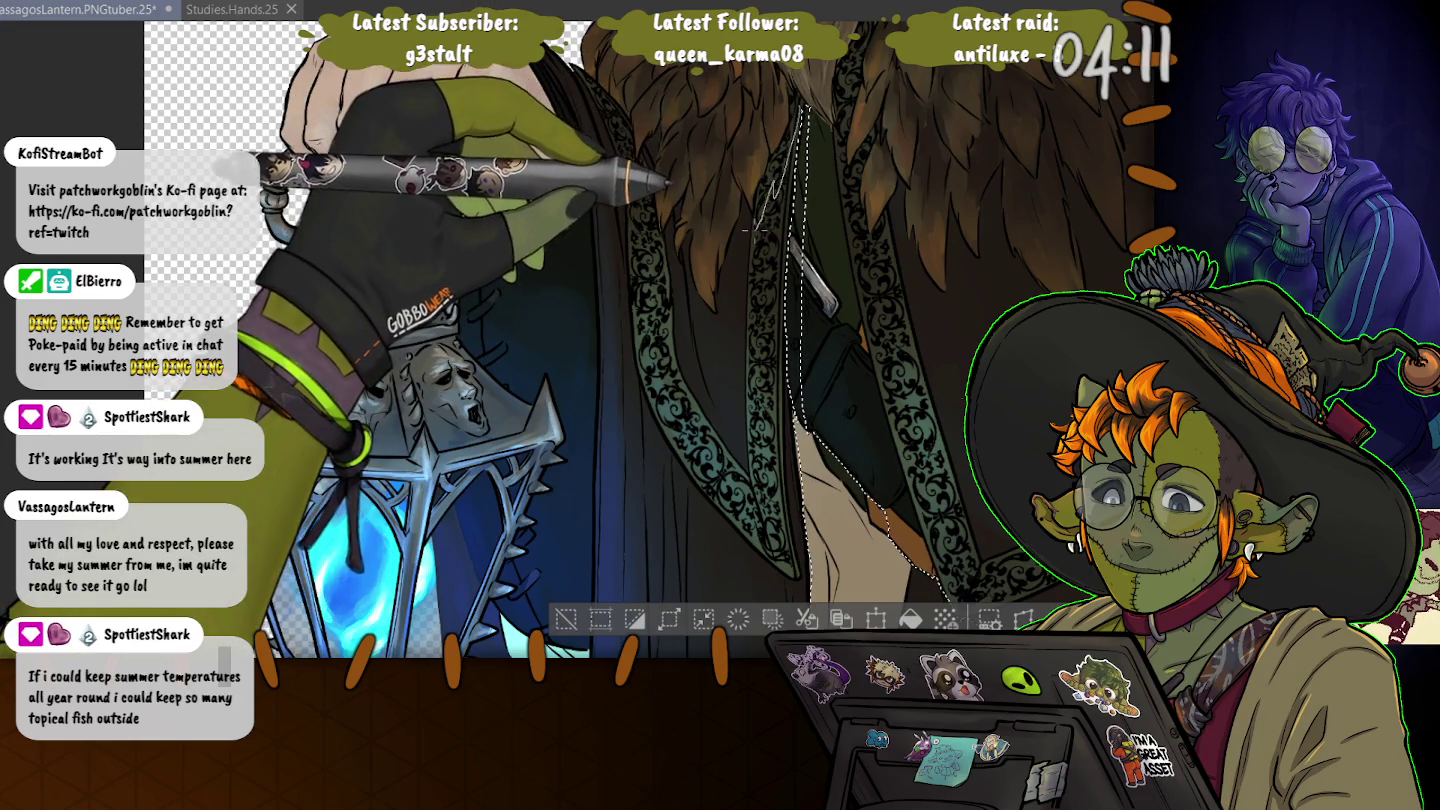
left_click_drag(748, 231, 715, 312)
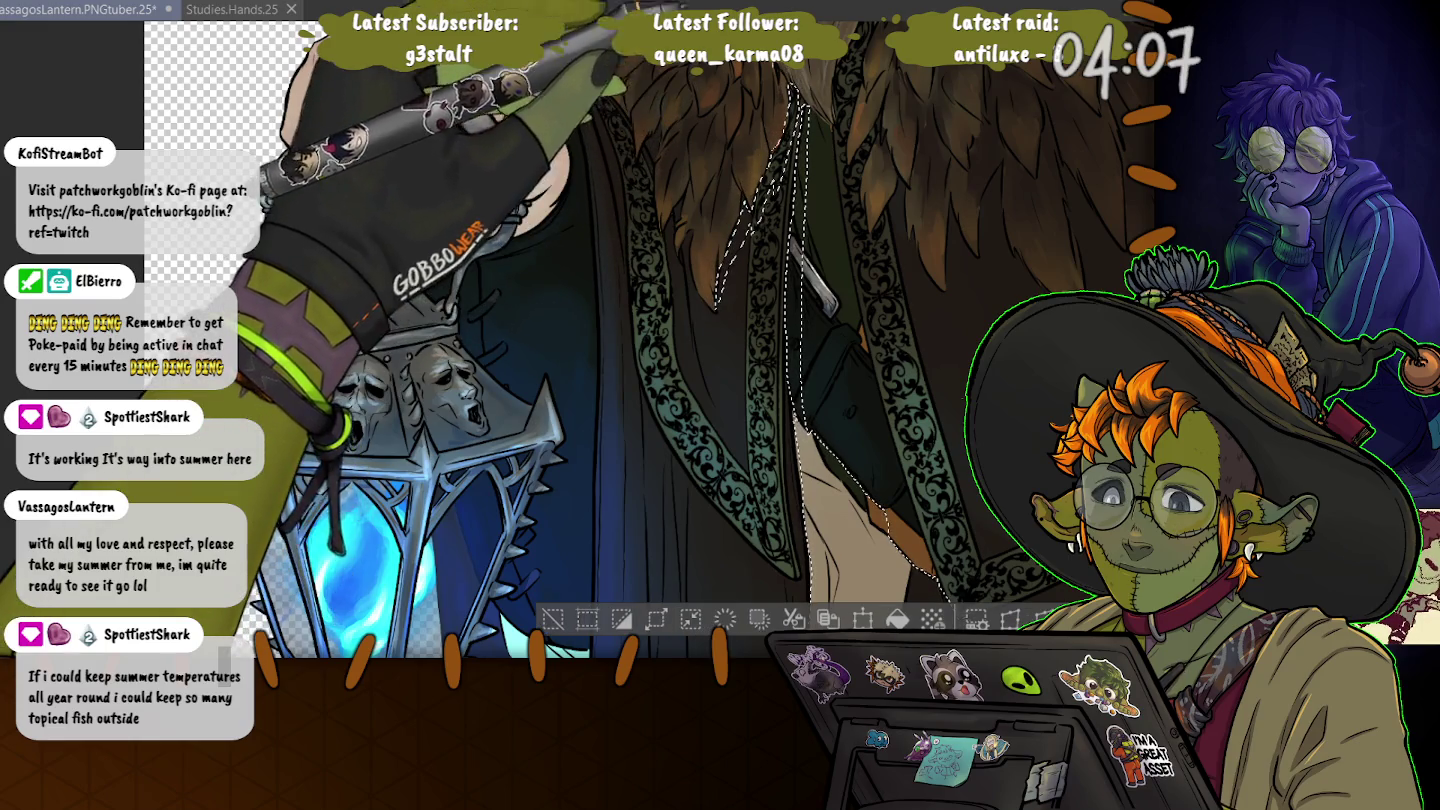
left_click_drag(614, 348, 568, 331)
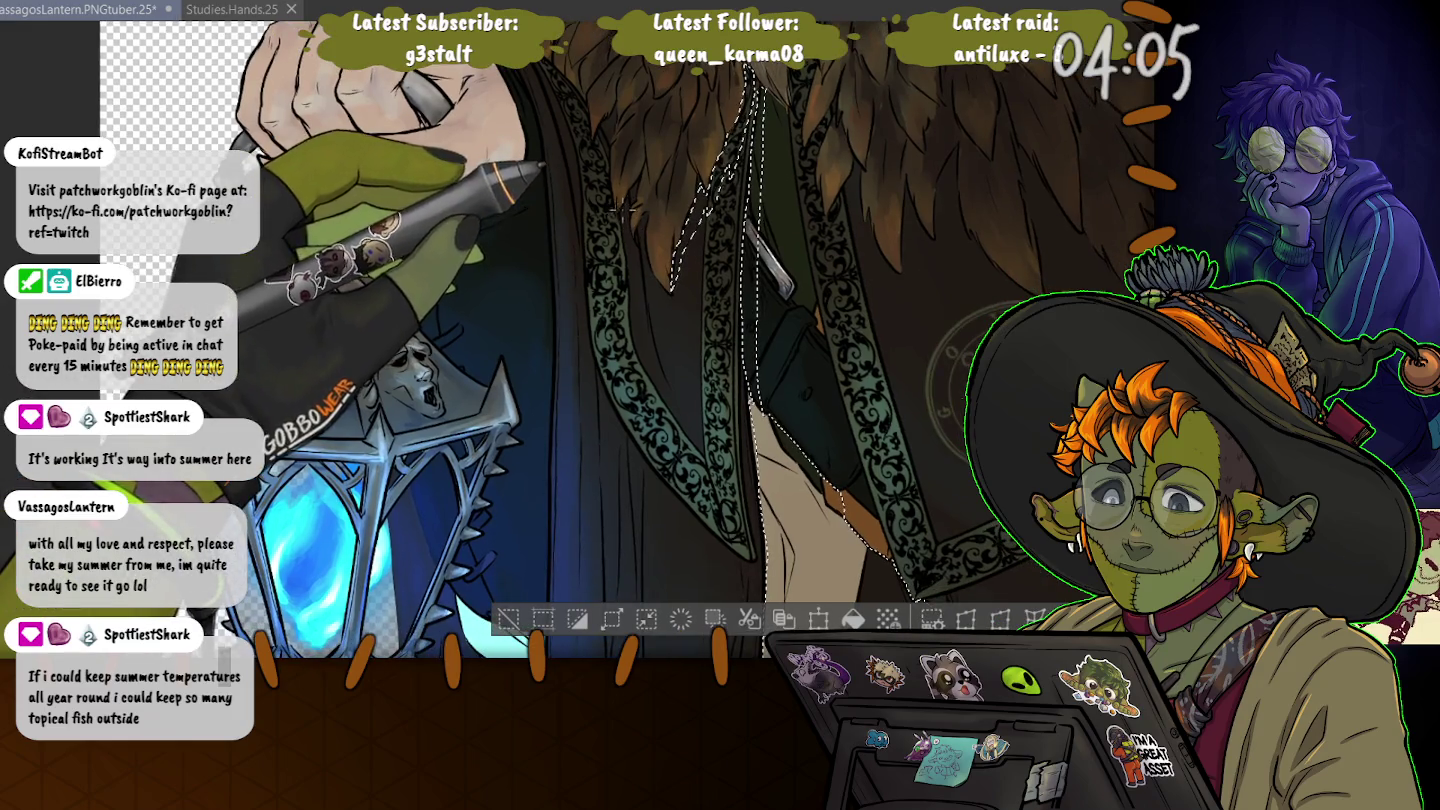
left_click_drag(624, 211, 663, 391)
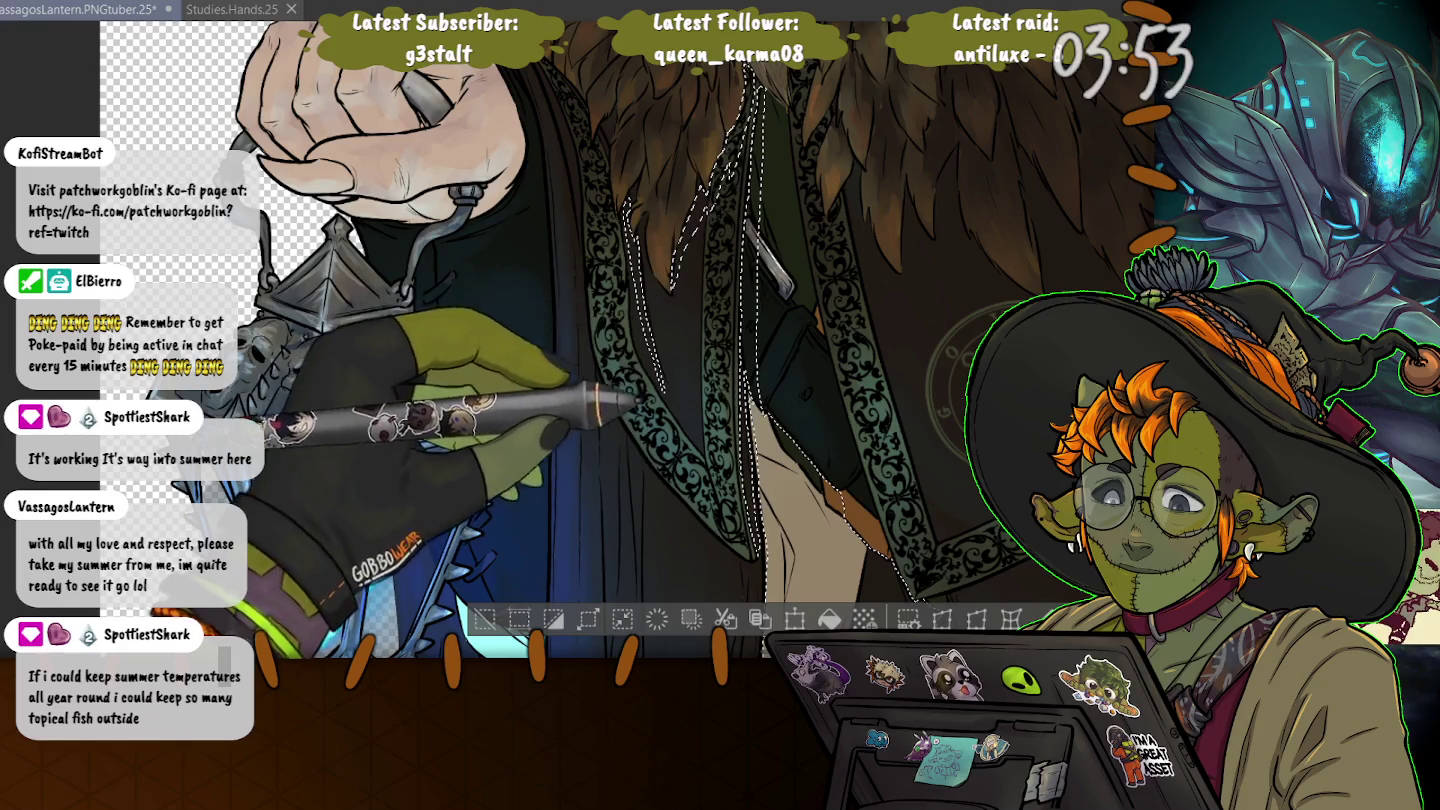
- Complete the lower-robe selection along the belt's upper edge and down the robe's right side
left_click_drag(933, 417, 634, 176)
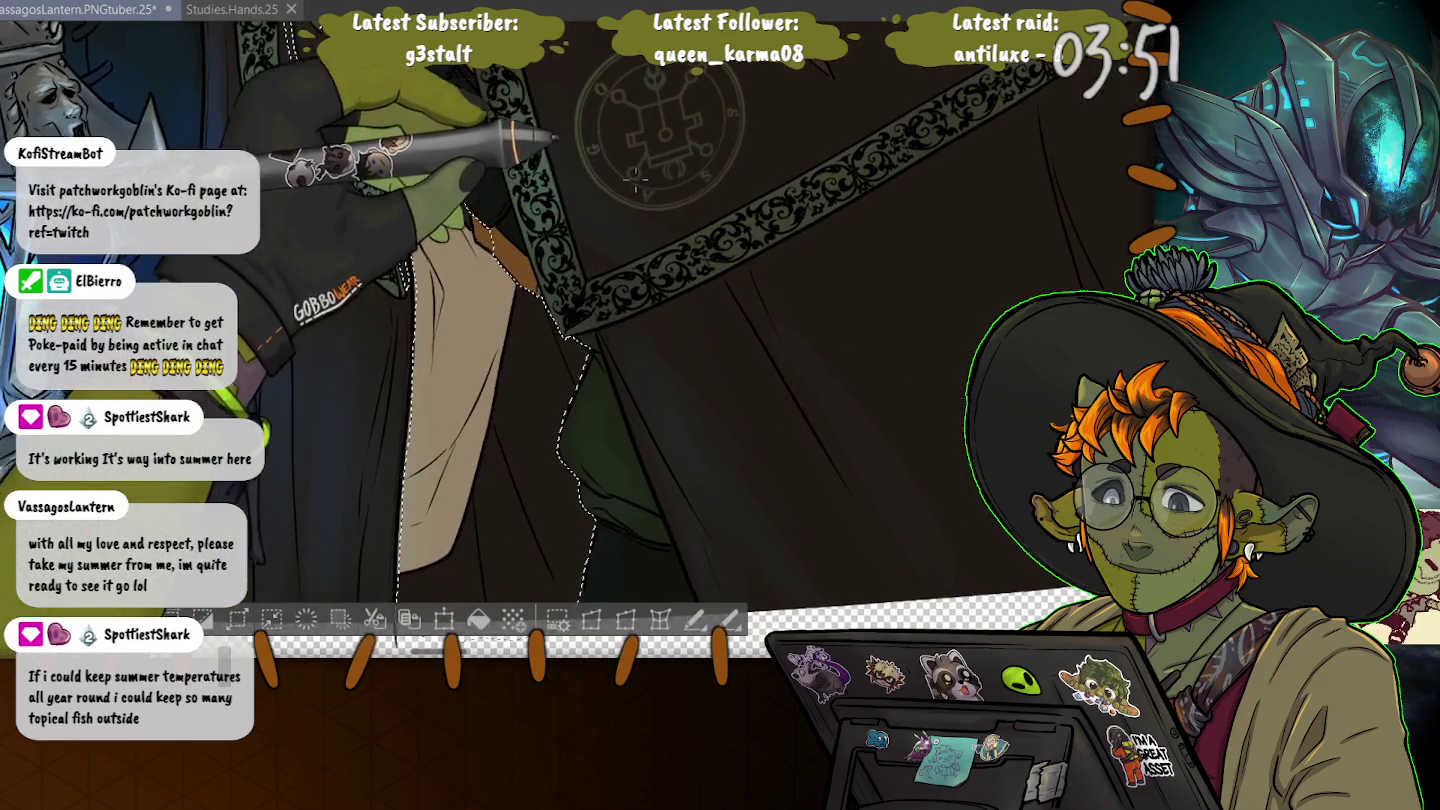
scroll(635, 178, "down", 2)
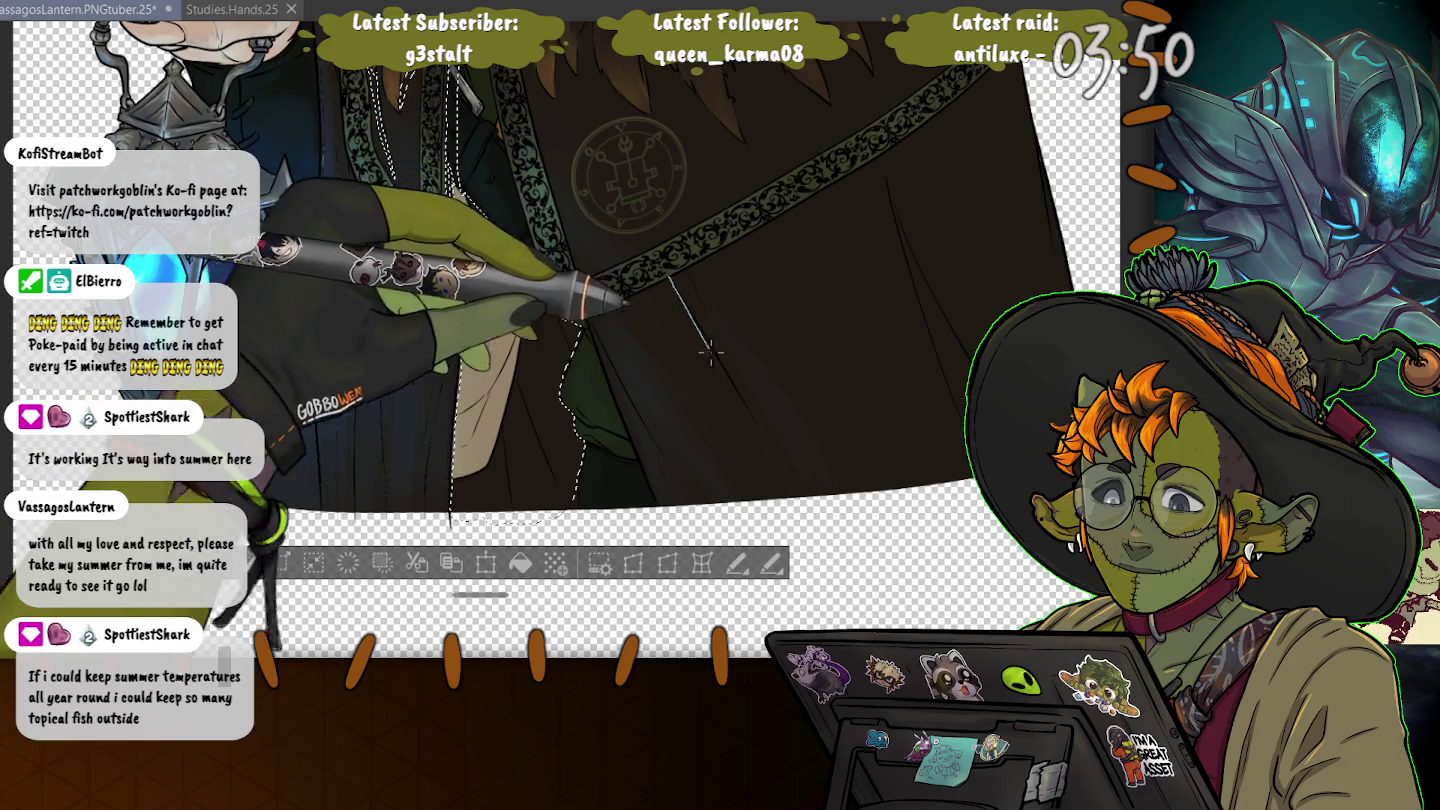
left_click_drag(710, 350, 712, 252)
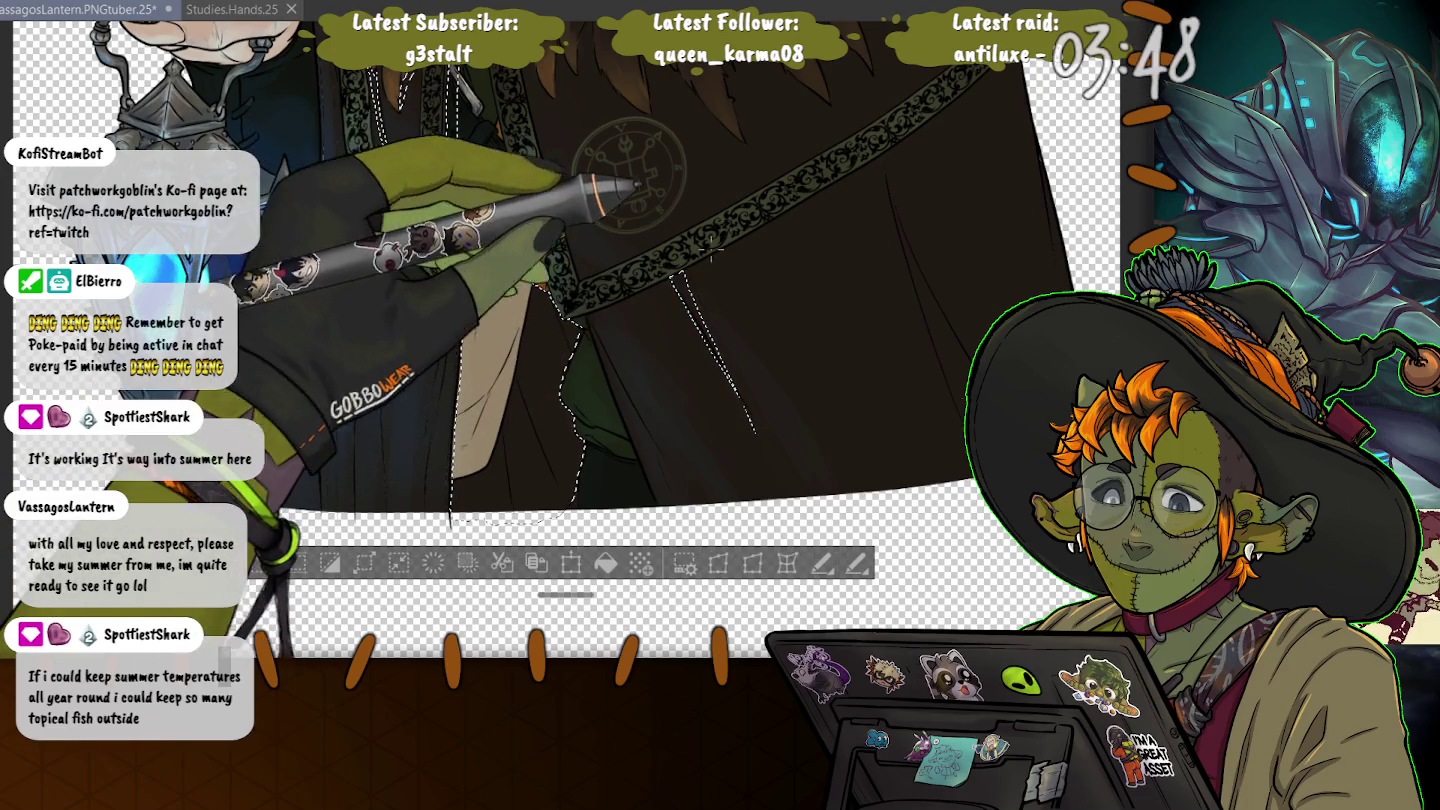
left_click_drag(680, 272, 1025, 76)
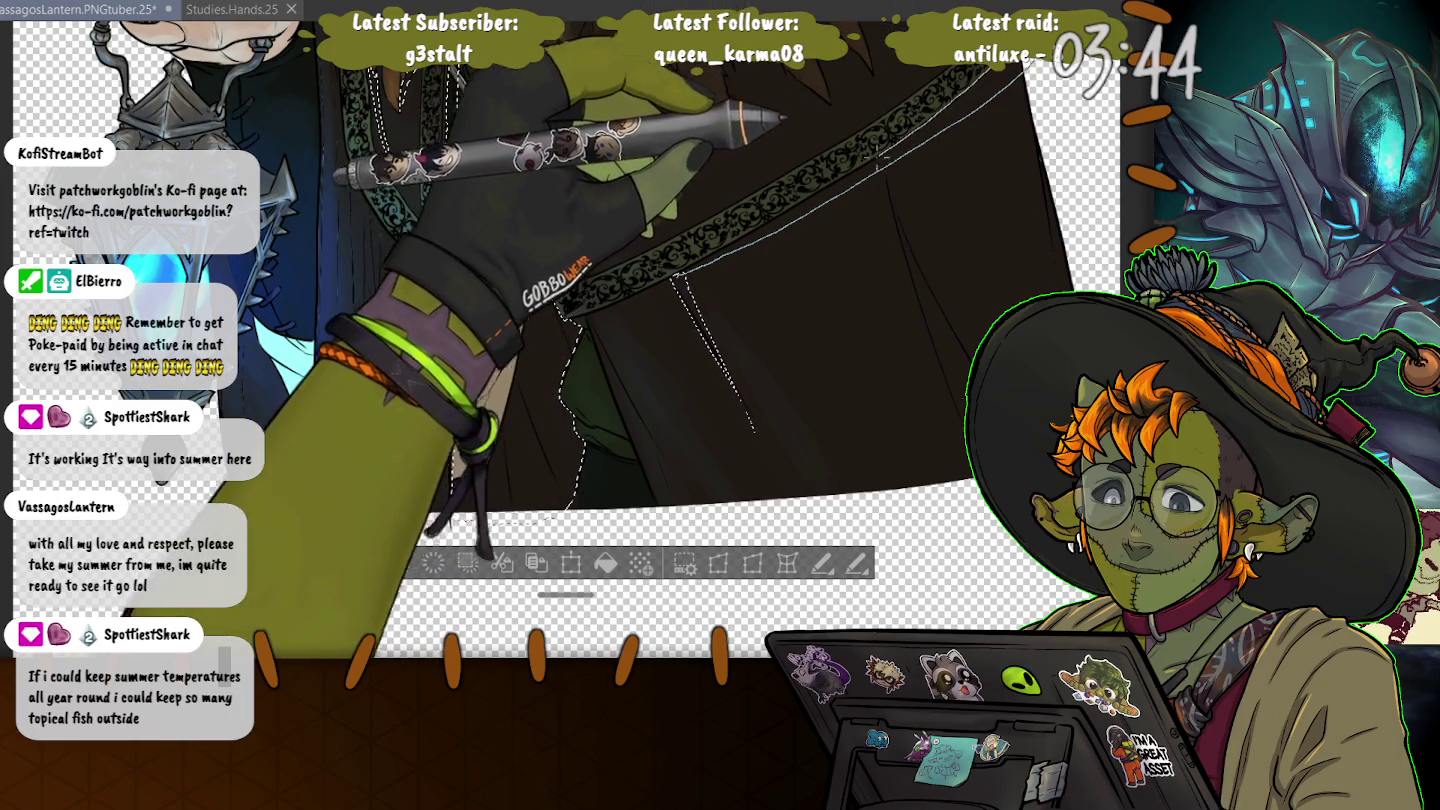
mouse_move(880, 160)
left_mouse_down()
mouse_move(965, 420)
mouse_move(751, 430)
left_mouse_up()
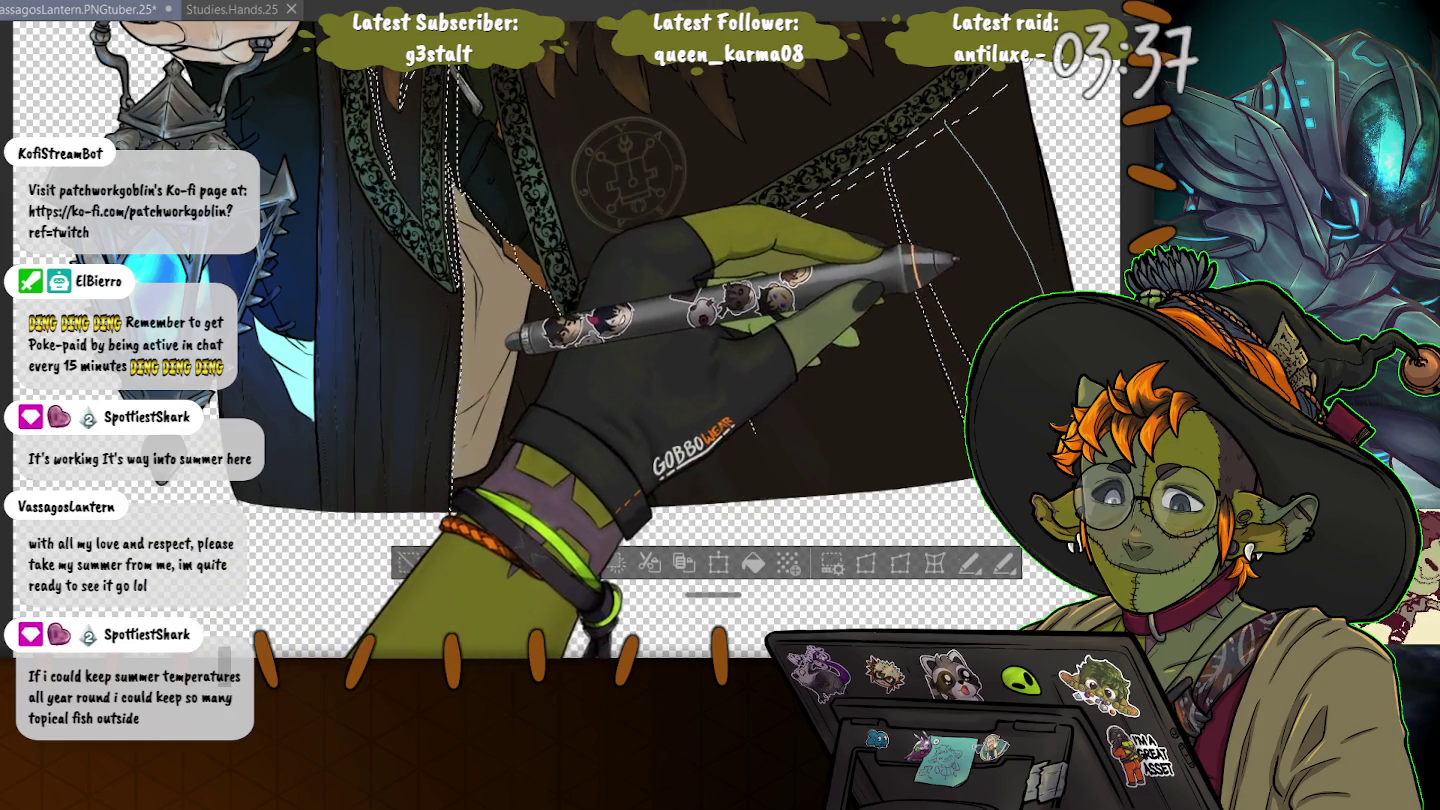
mouse_move(945, 118)
left_mouse_down()
mouse_move(1045, 290)
mouse_move(575, 480)
left_mouse_up()
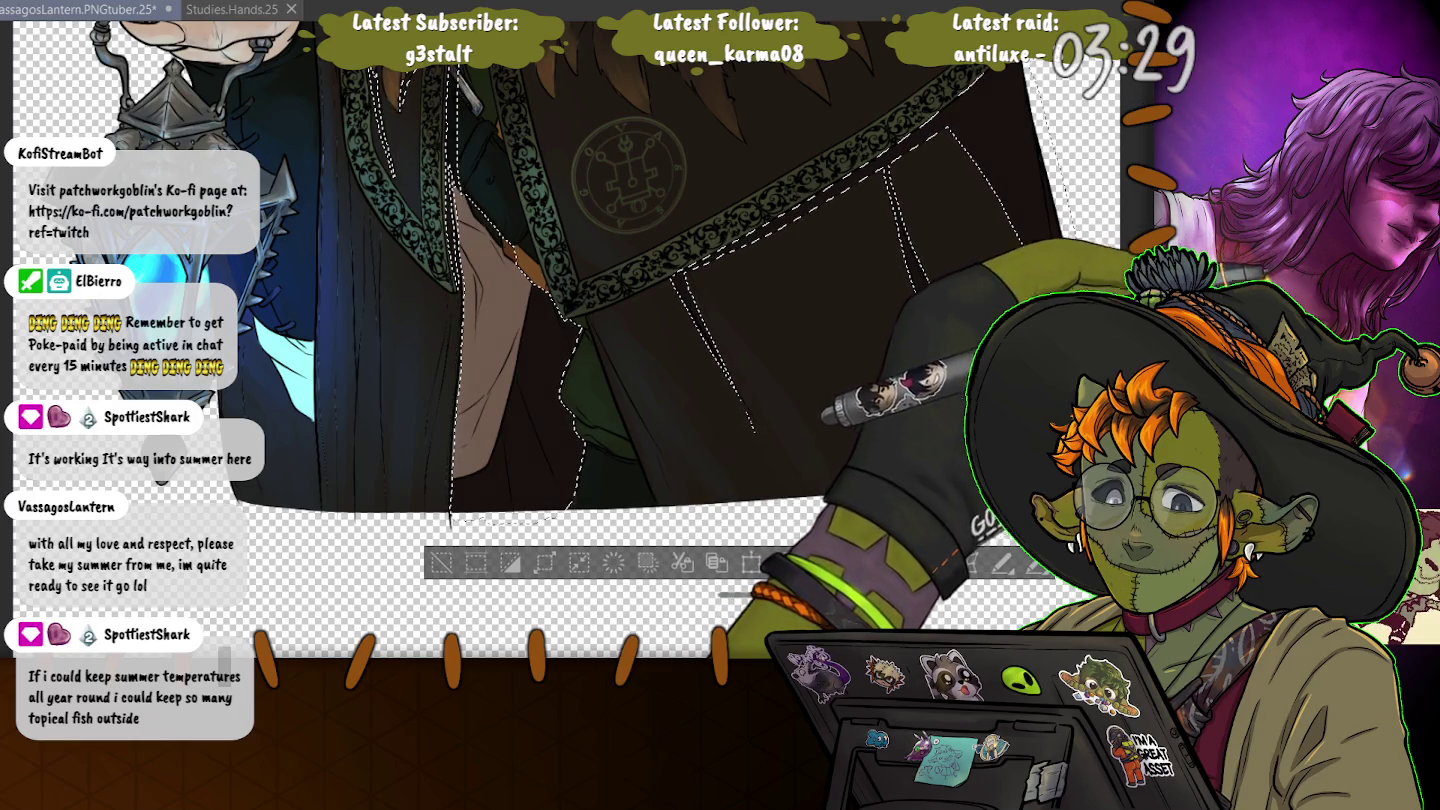
scroll(581, 301, "down", 3)
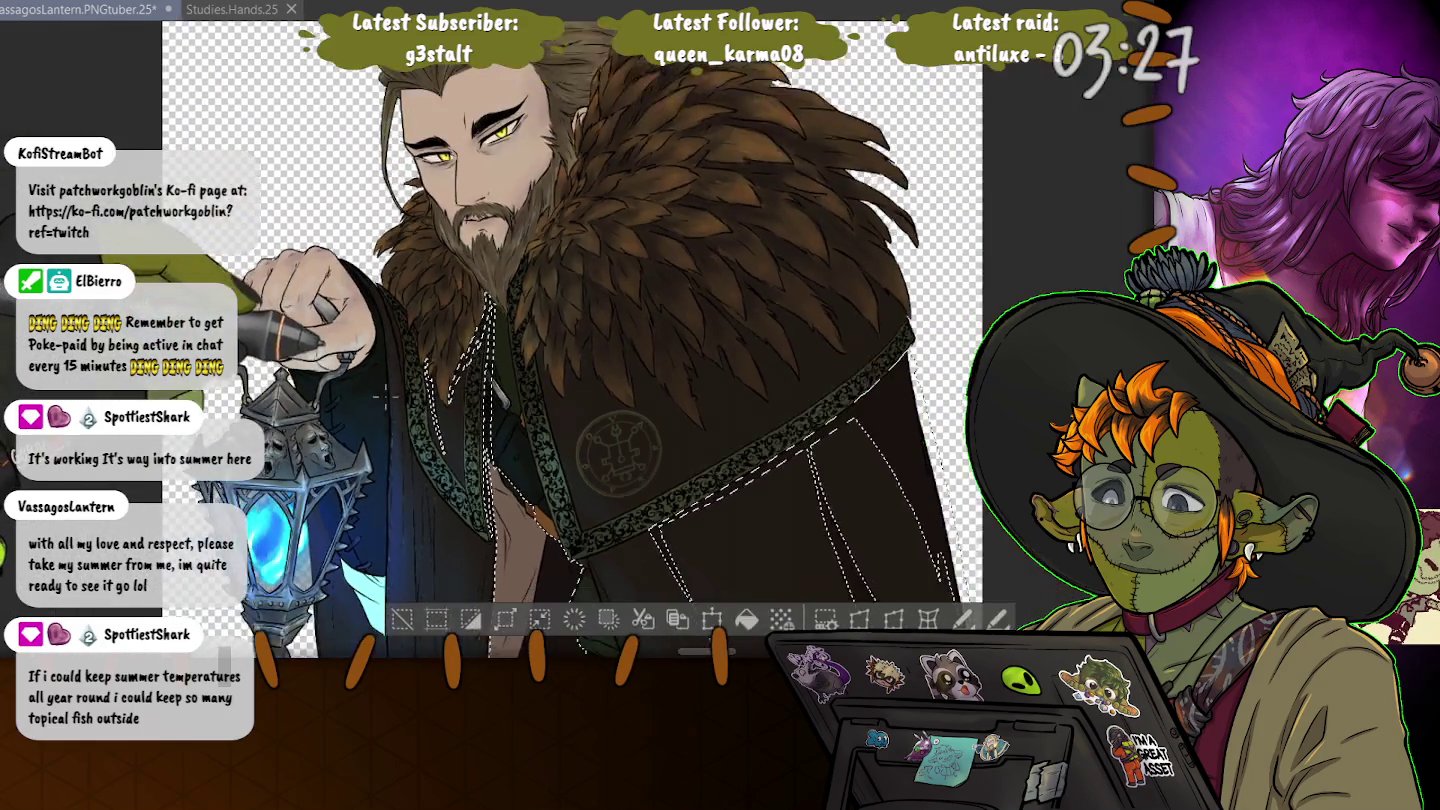
scroll(580, 300, "down", 2)
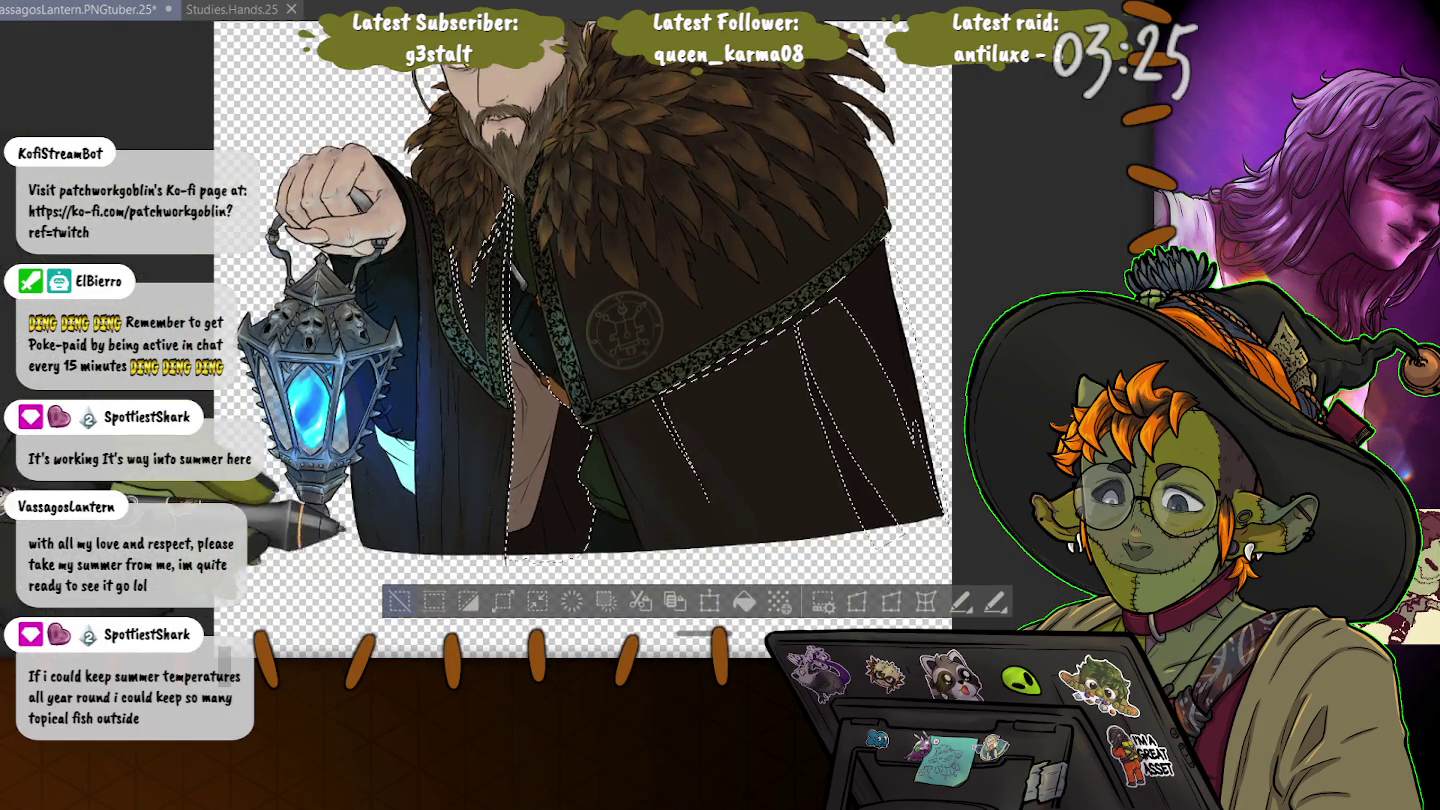
key("ctrl+d")
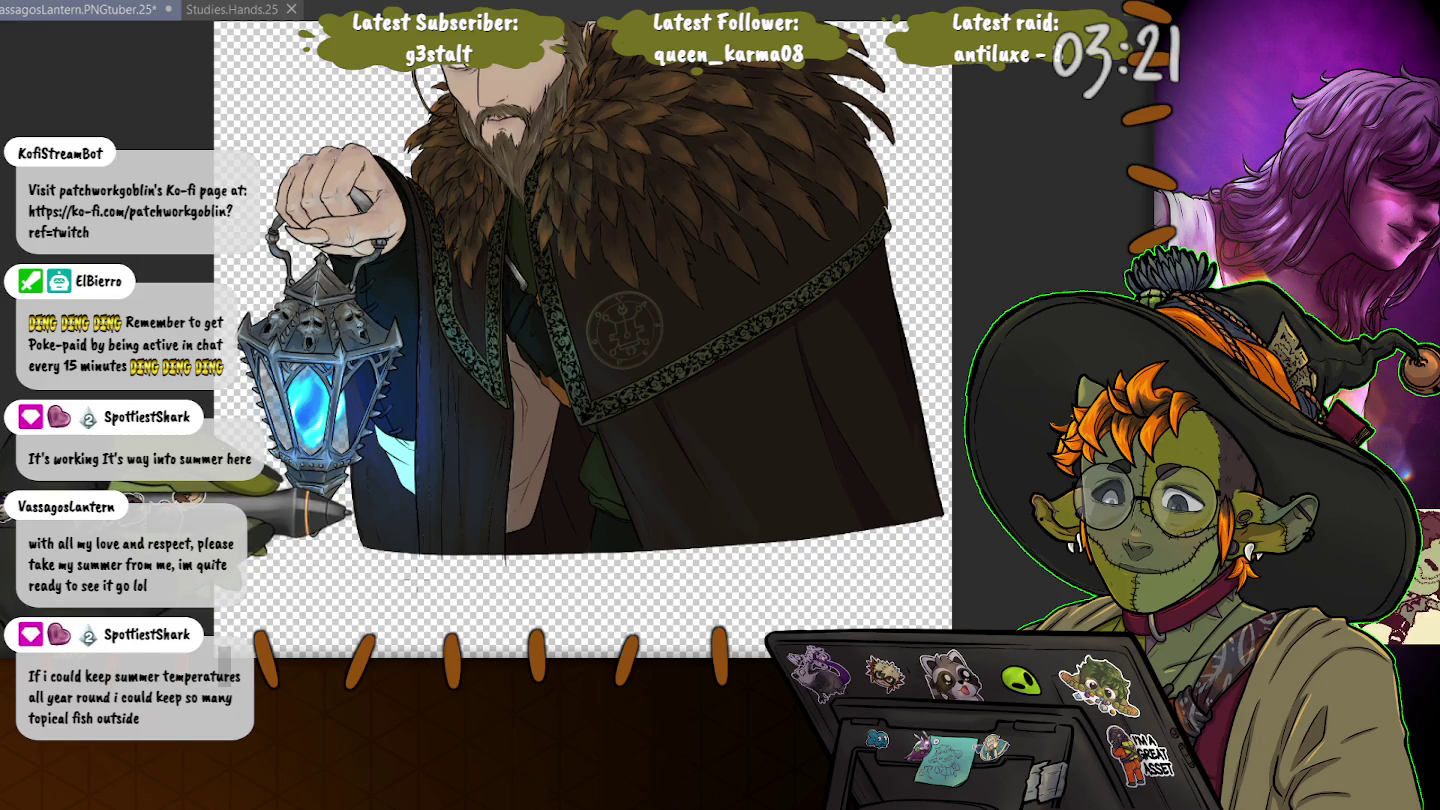
key("ctrl+z")
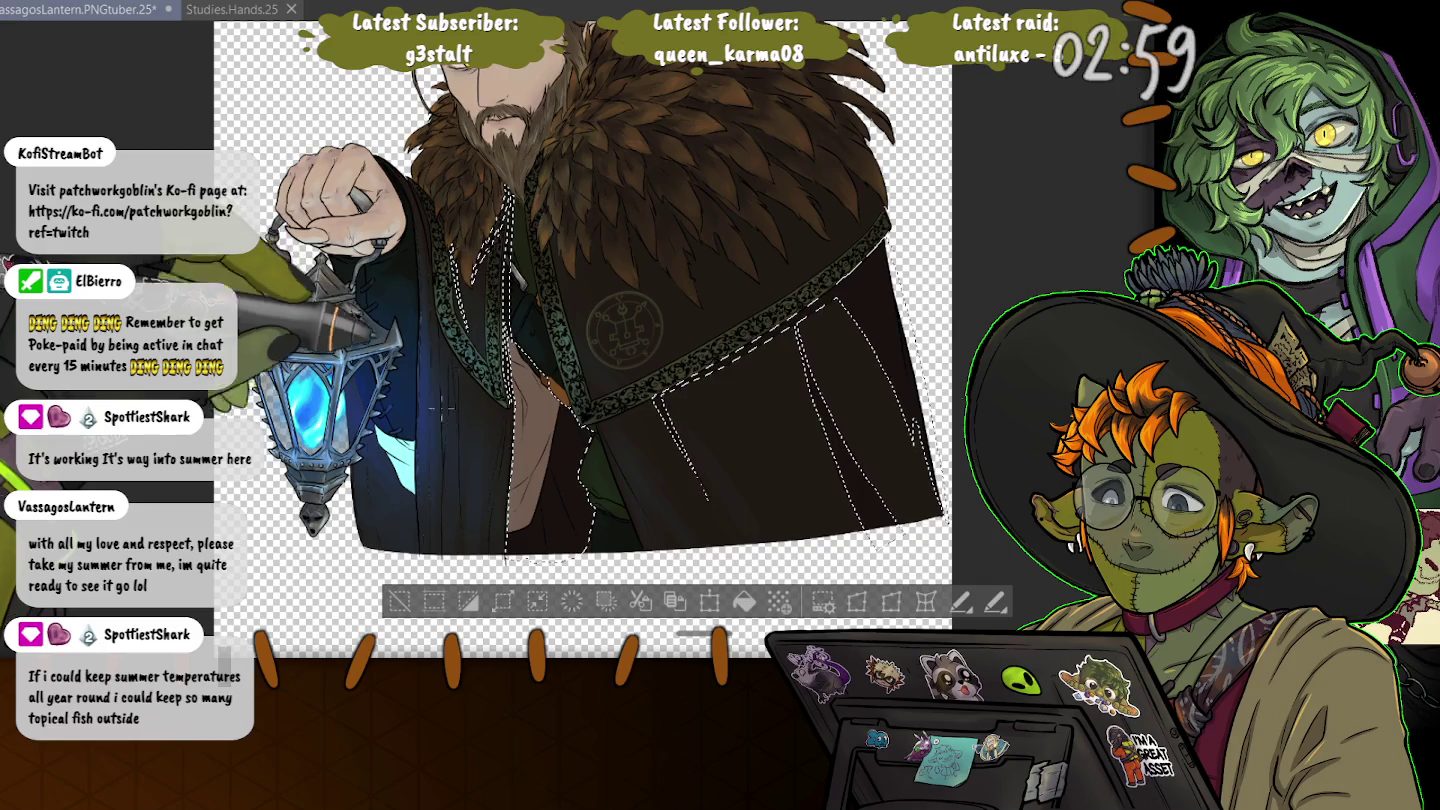
- Clear the cloak selection and zoom in on the bare torso to repaint it muted purple-grey
key("ctrl+d")
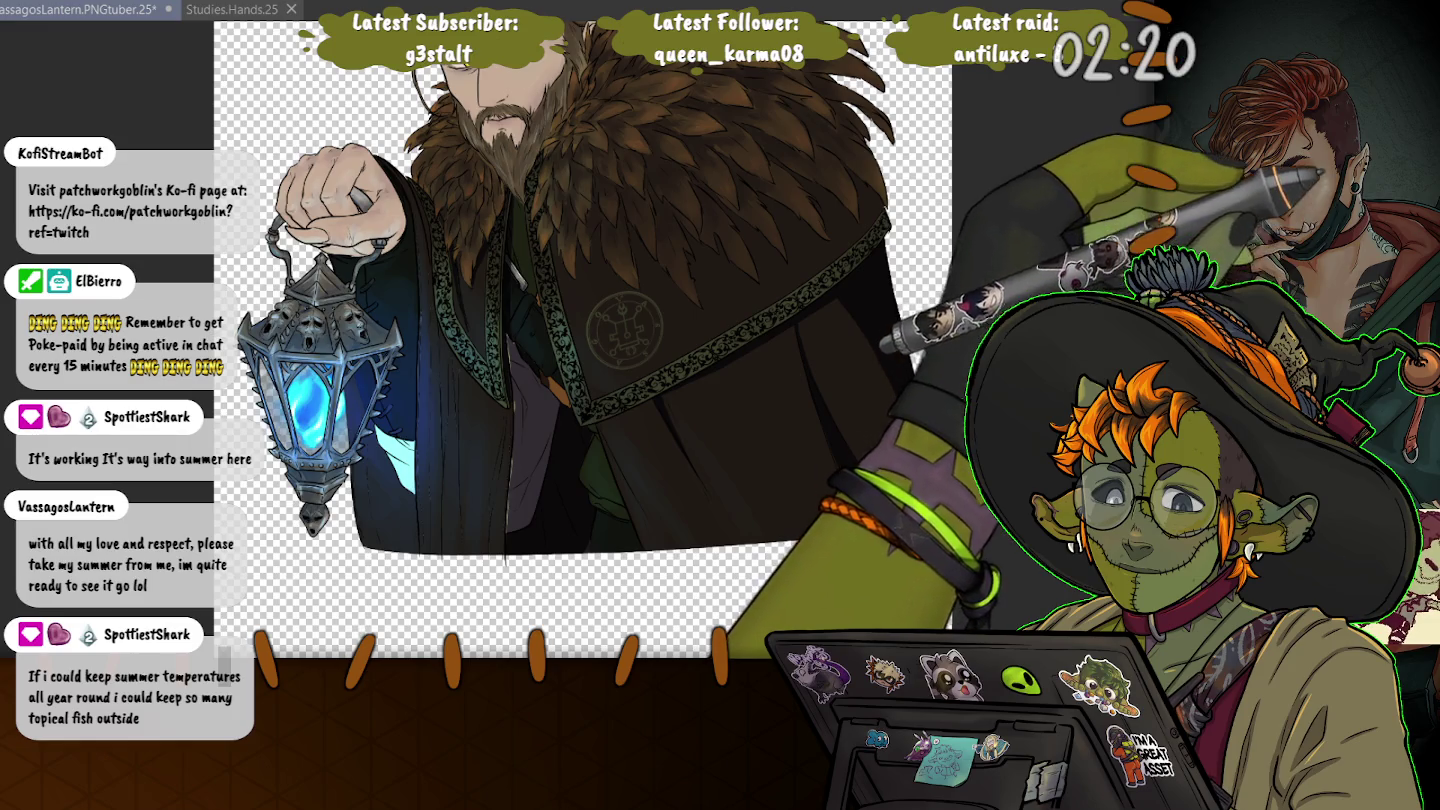
scroll(515, 340, "up", 4)
scroll(515, 339, "up", 1)
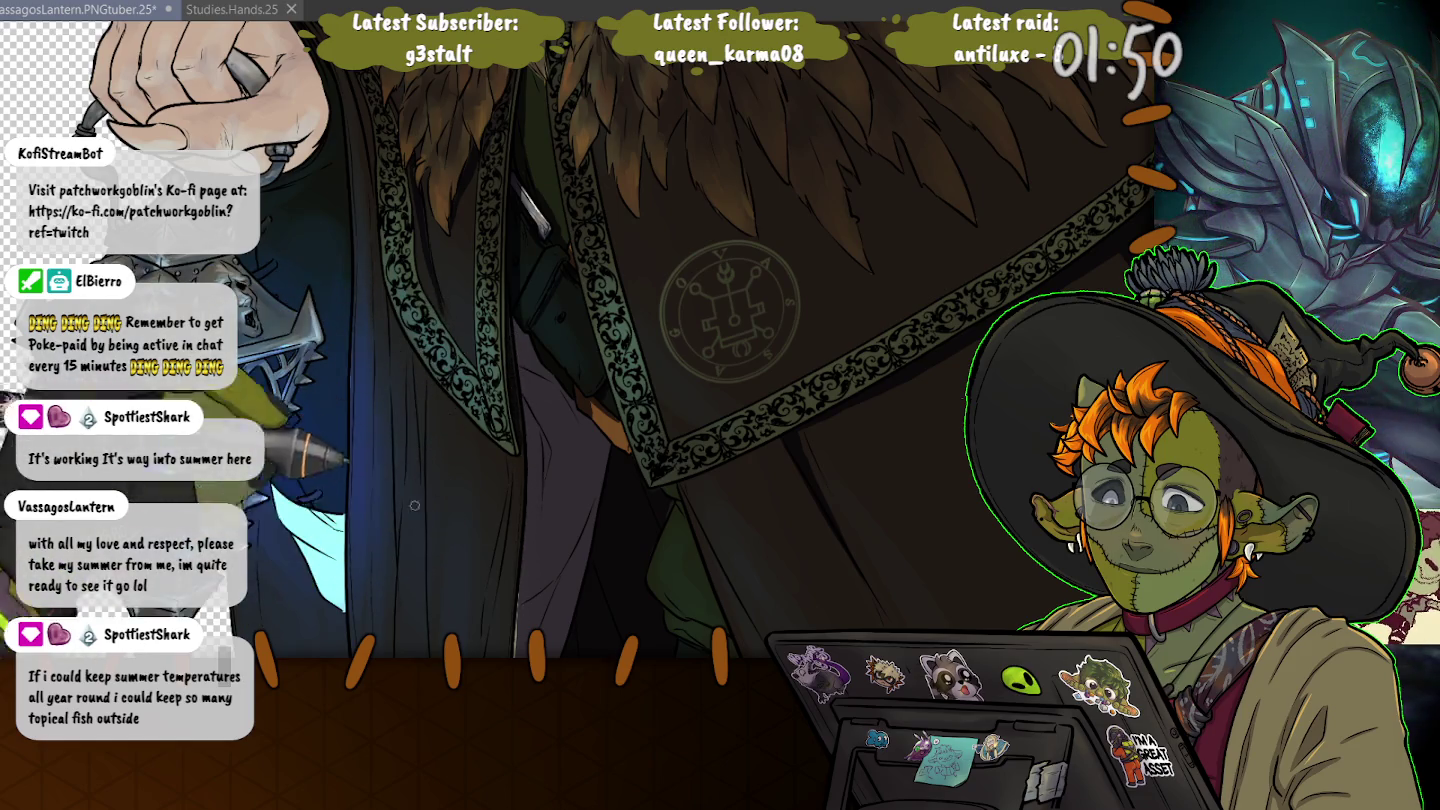
- Restore the previous cloak selection and pan across the robe's right side to the lantern and hand
scroll(414, 505, "down", 2)
scroll(504, 331, "down", 3)
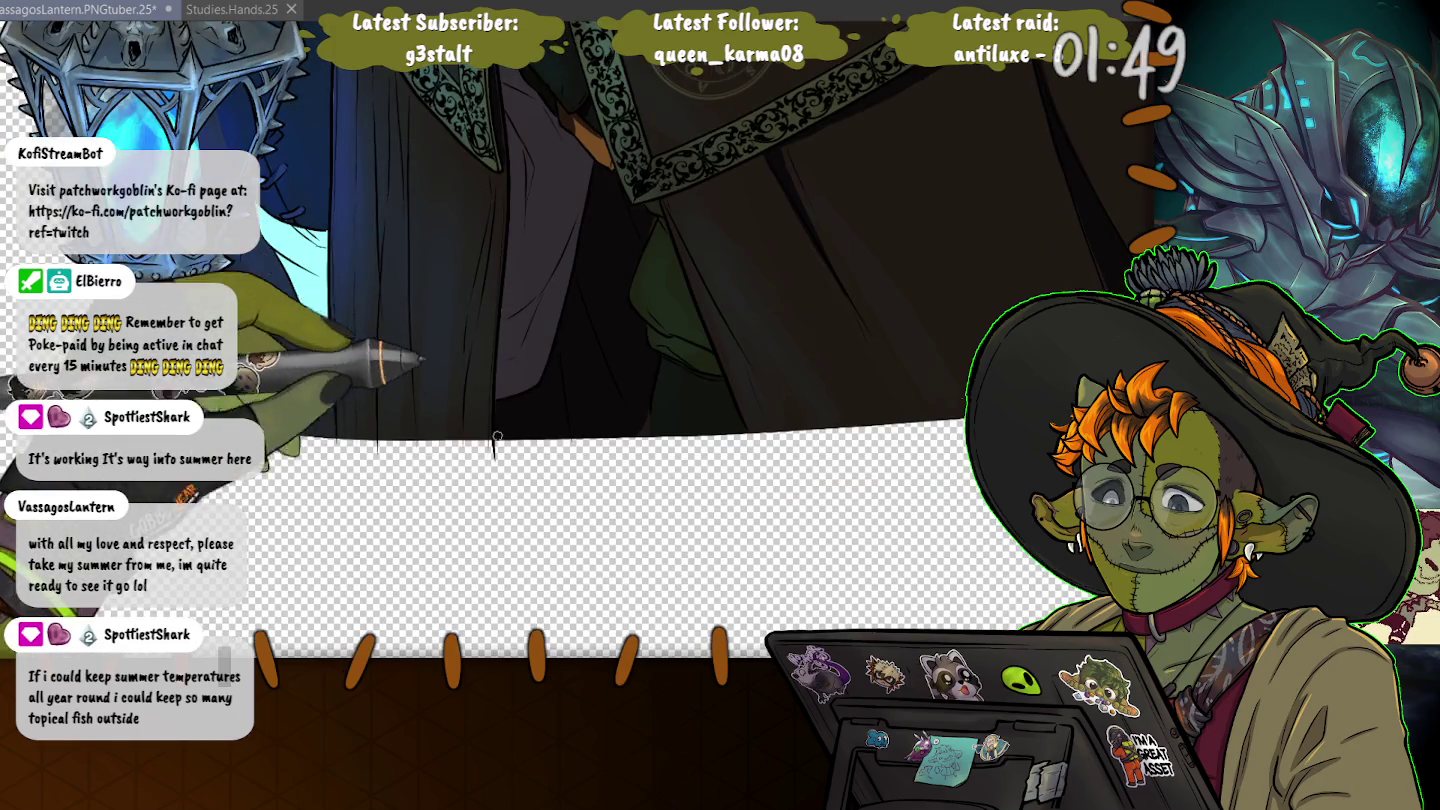
scroll(633, 382, "up", 2)
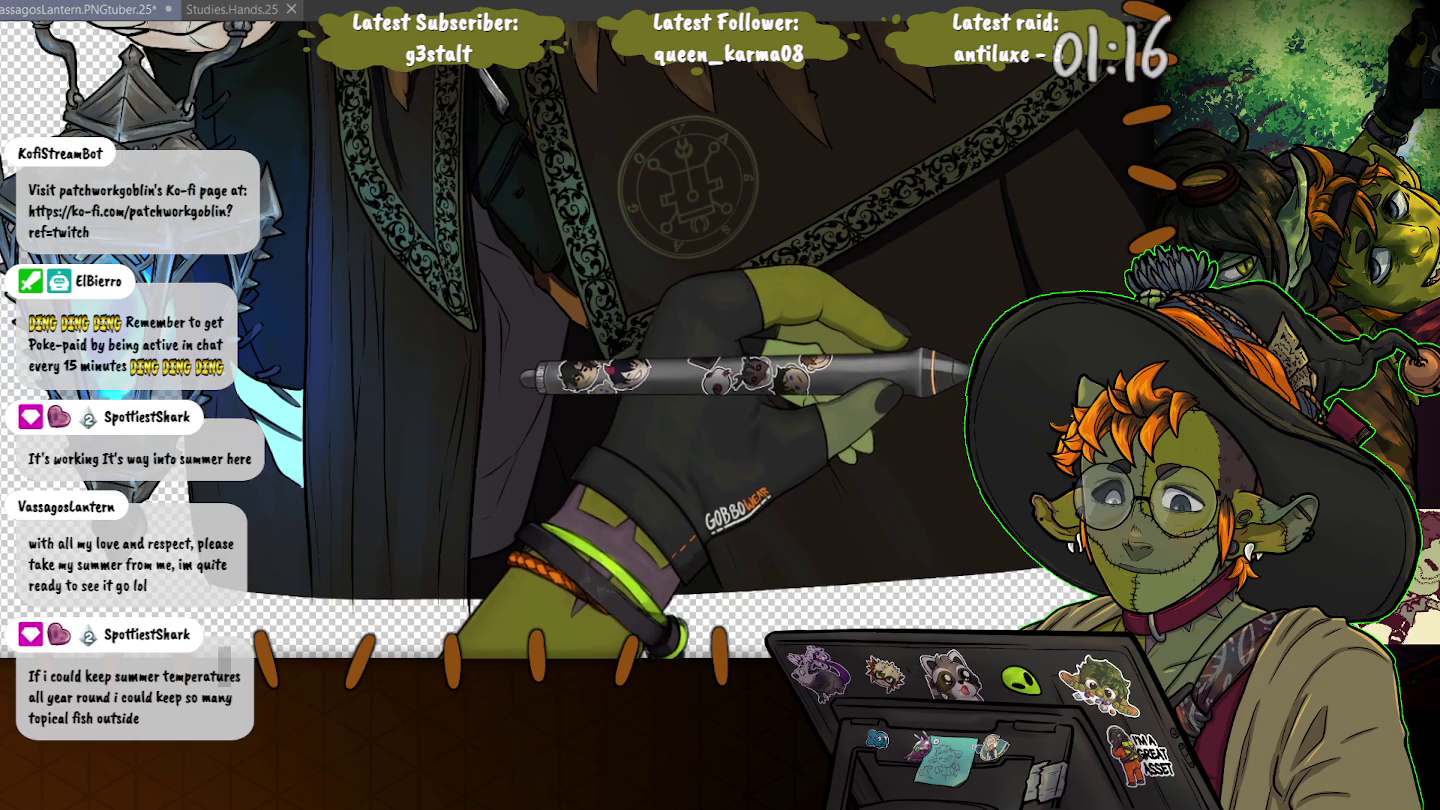
key("ctrl+a")
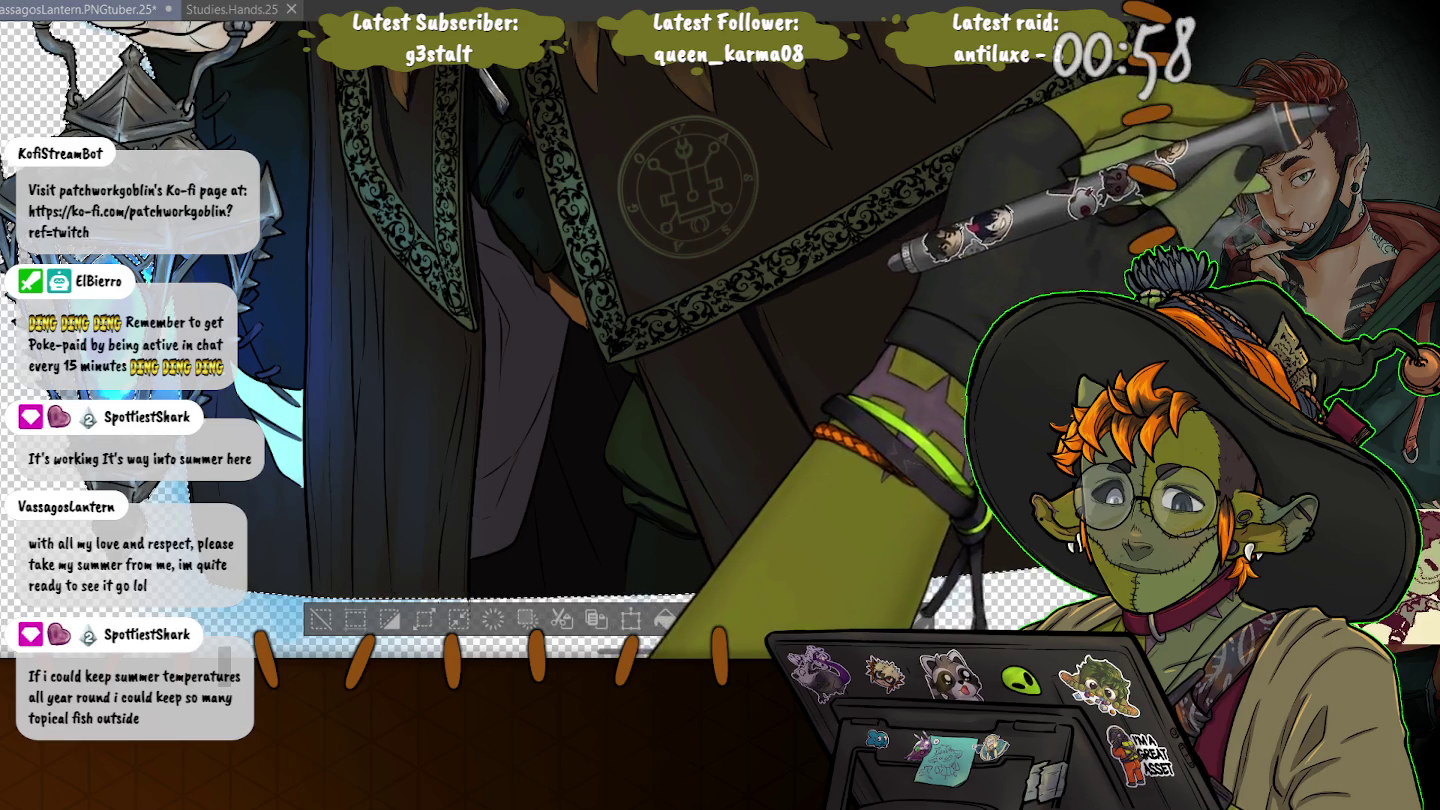
left_click_drag(304, 536, 355, 370)
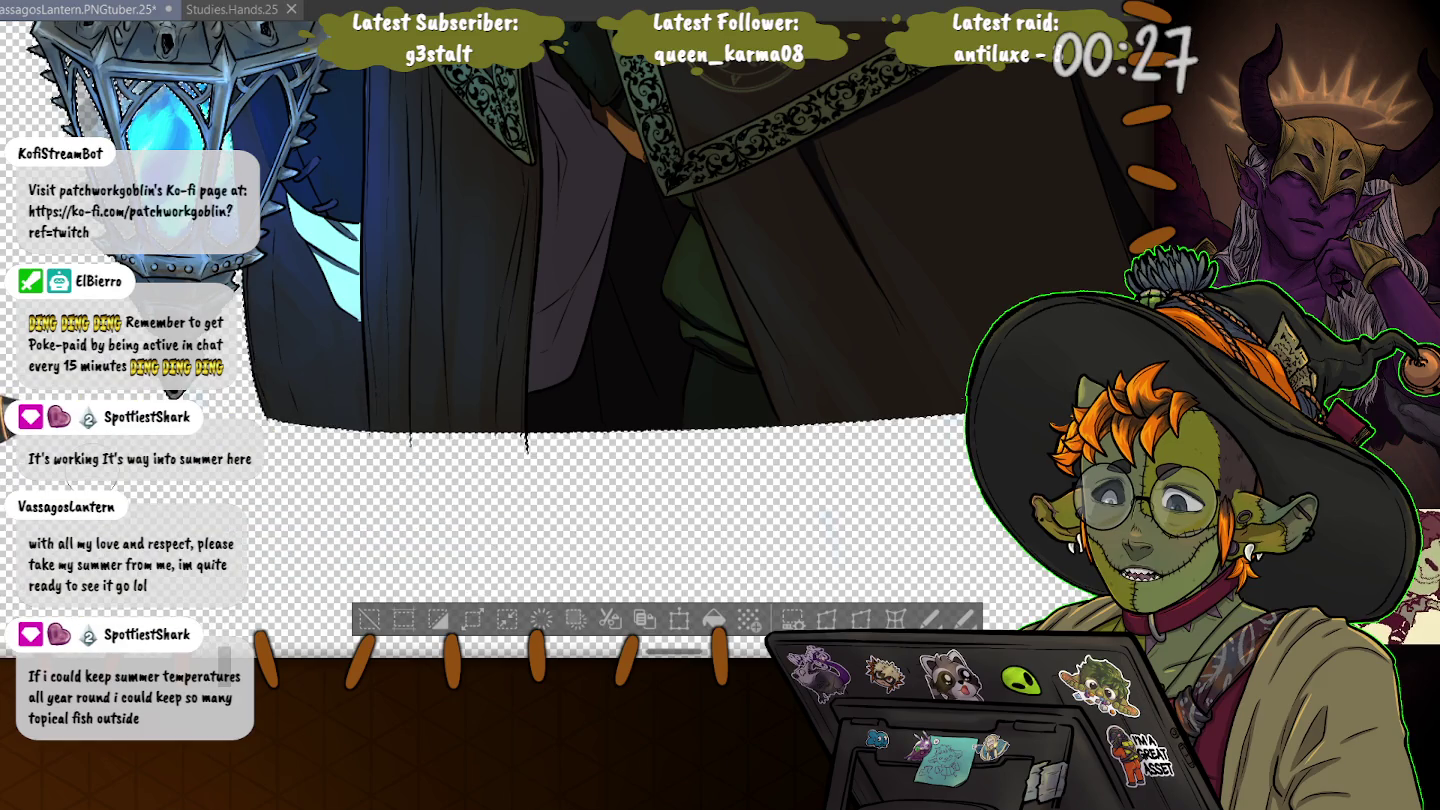
left_click_drag(828, 522, 1039, 800)
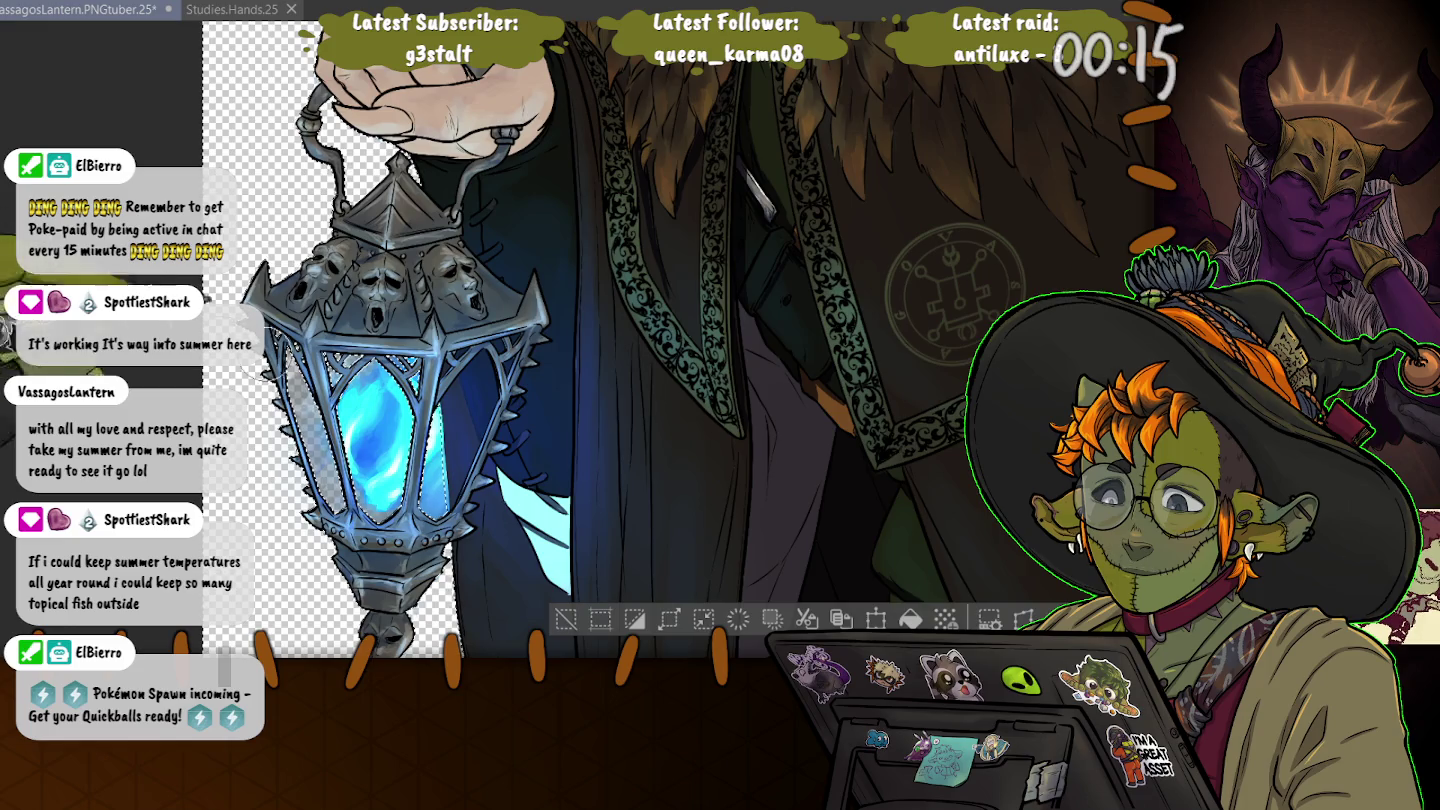
key("ctrl+minus")
key("ctrl+minus")
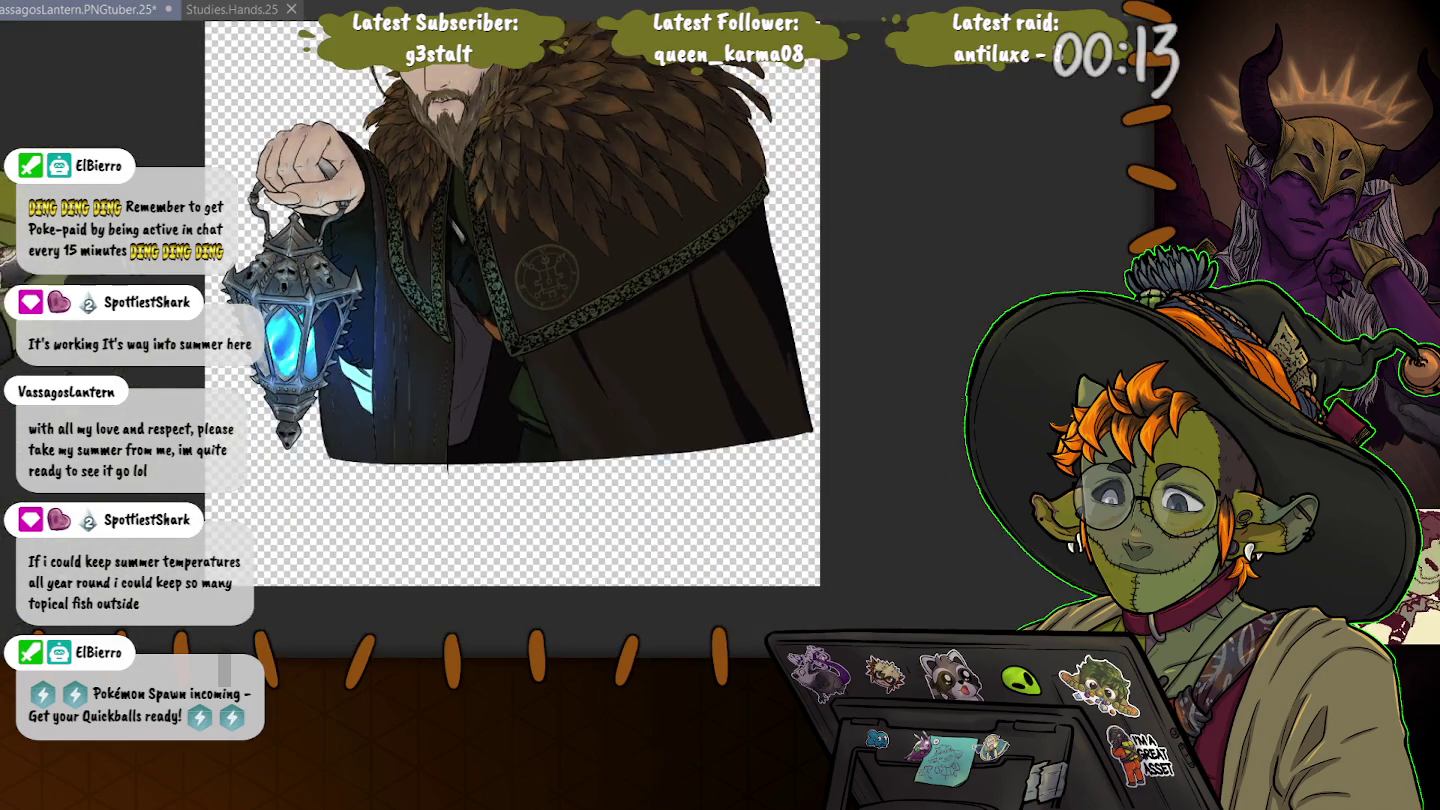
scroll(509, 320, "up", 2)
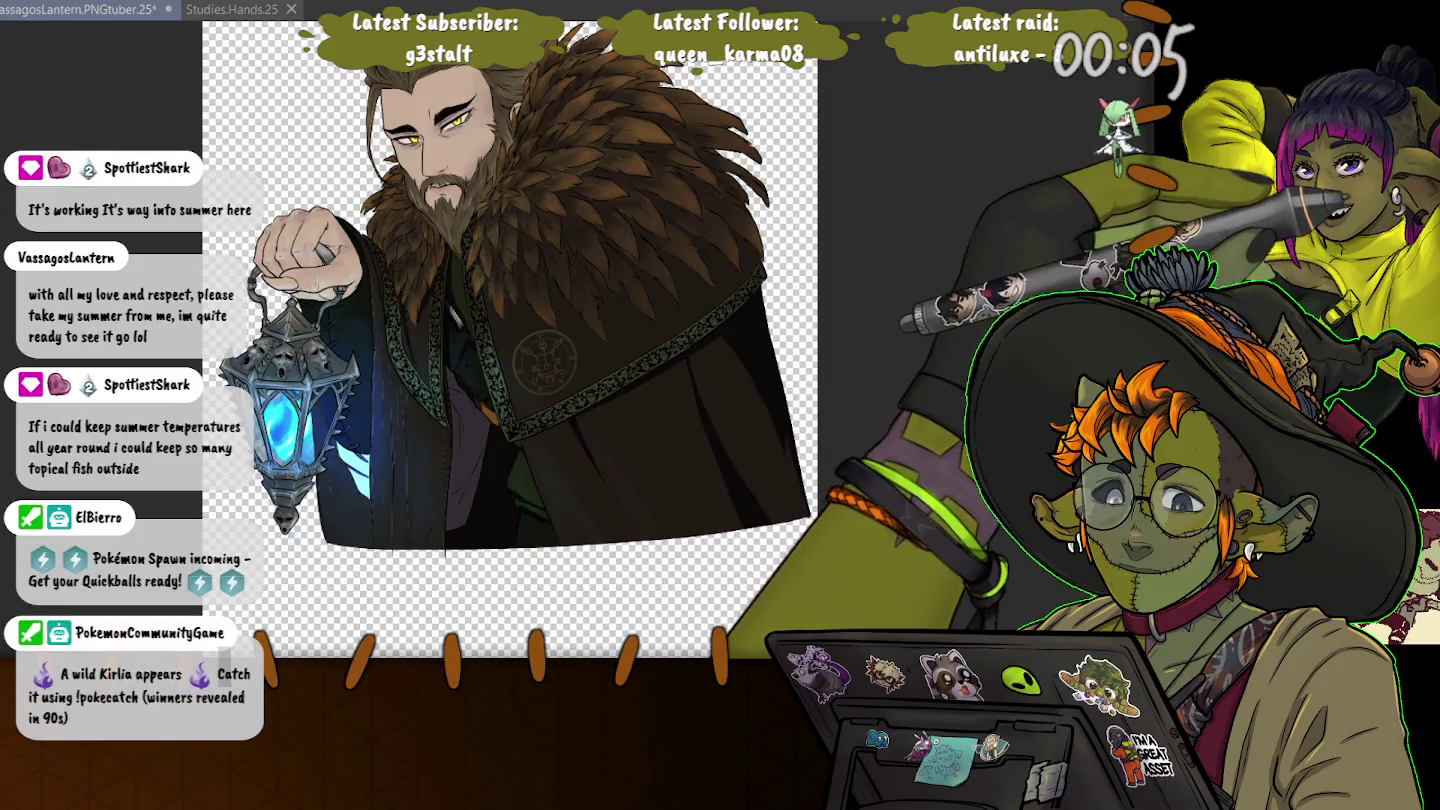
key("ctrl+plus")
key("ctrl+plus")
left_click_drag(335, 356, 447, 207)
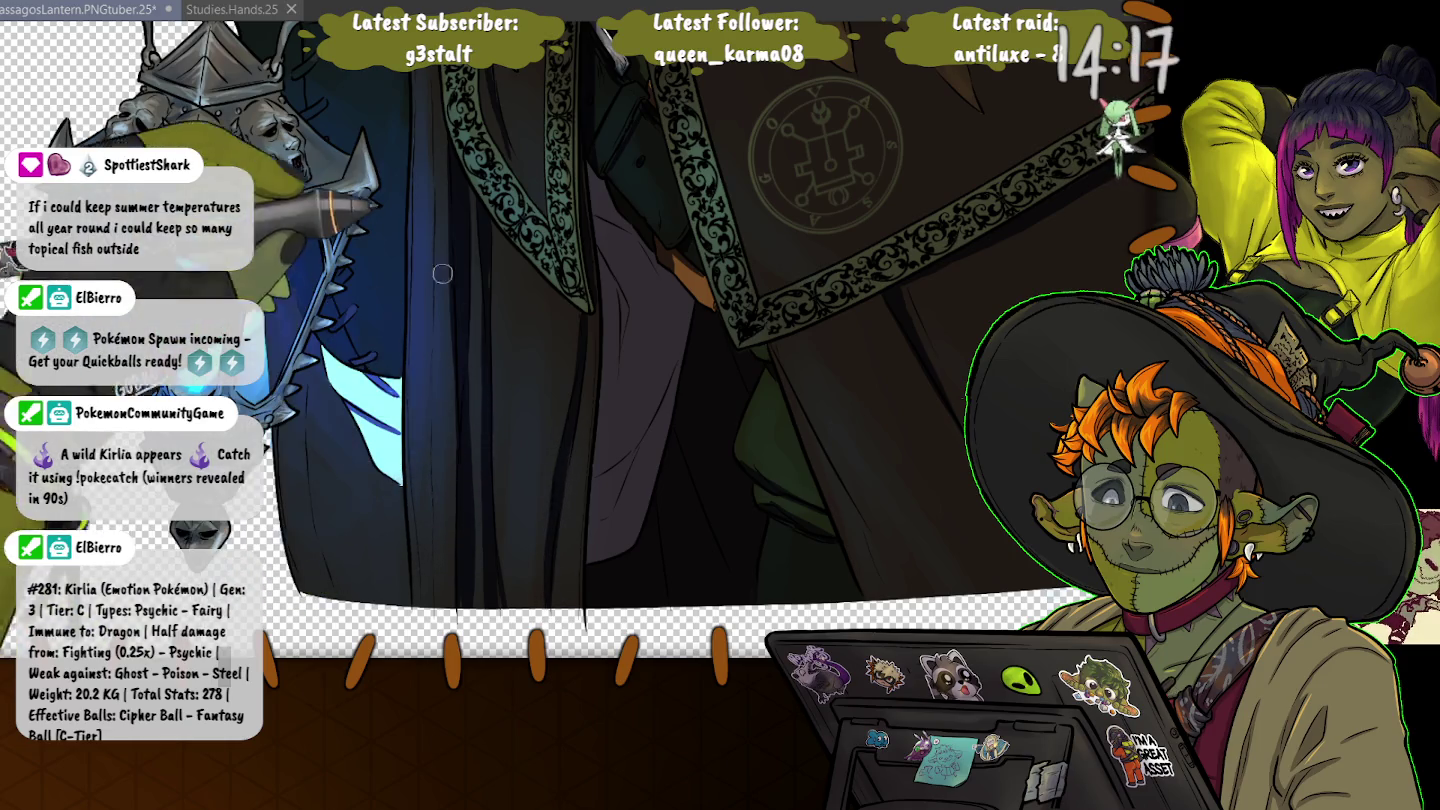
- Zoom in and back out around the lantern-holding hand and fur collar while rendering
scroll(450, 139, "up", 5)
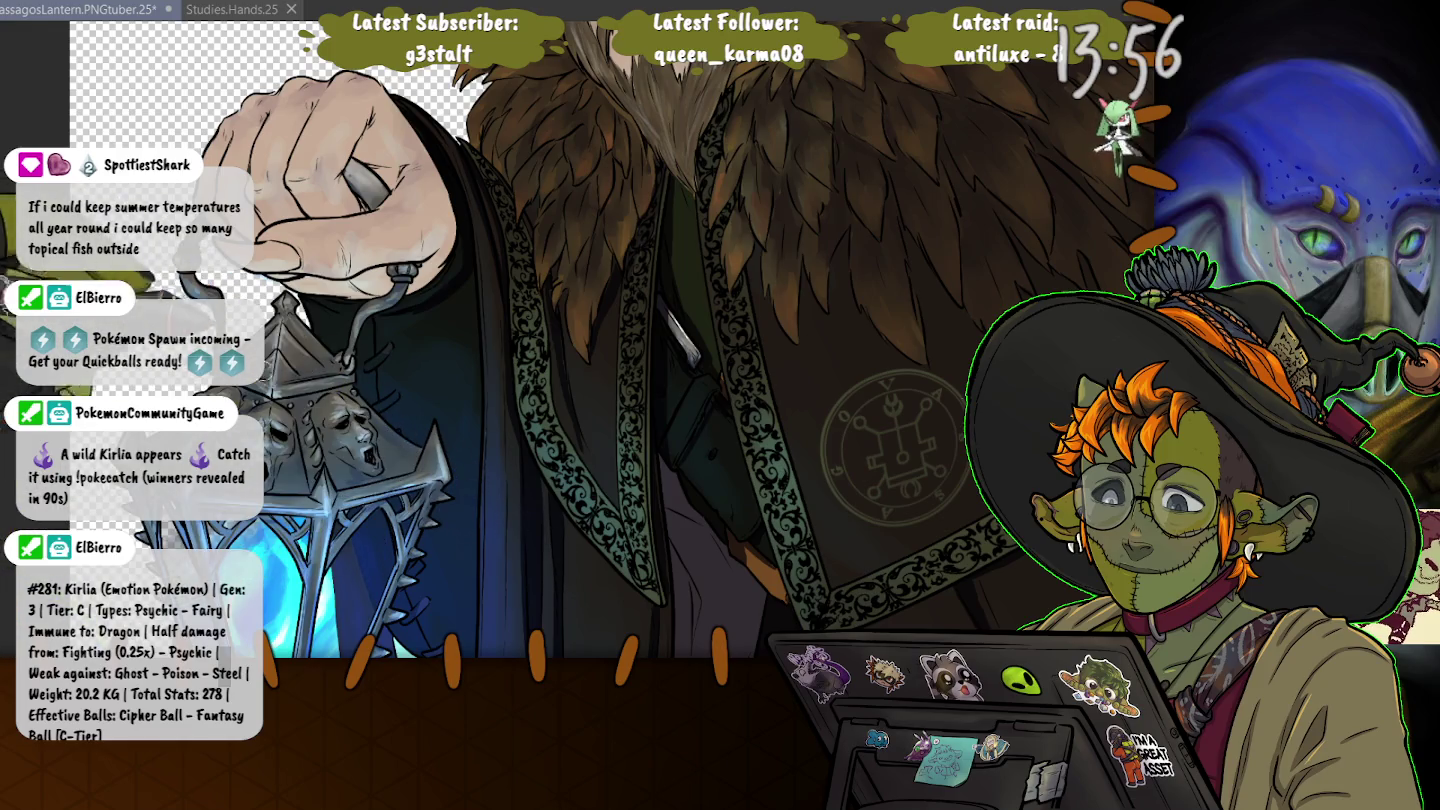
scroll(389, 295, "down", 1)
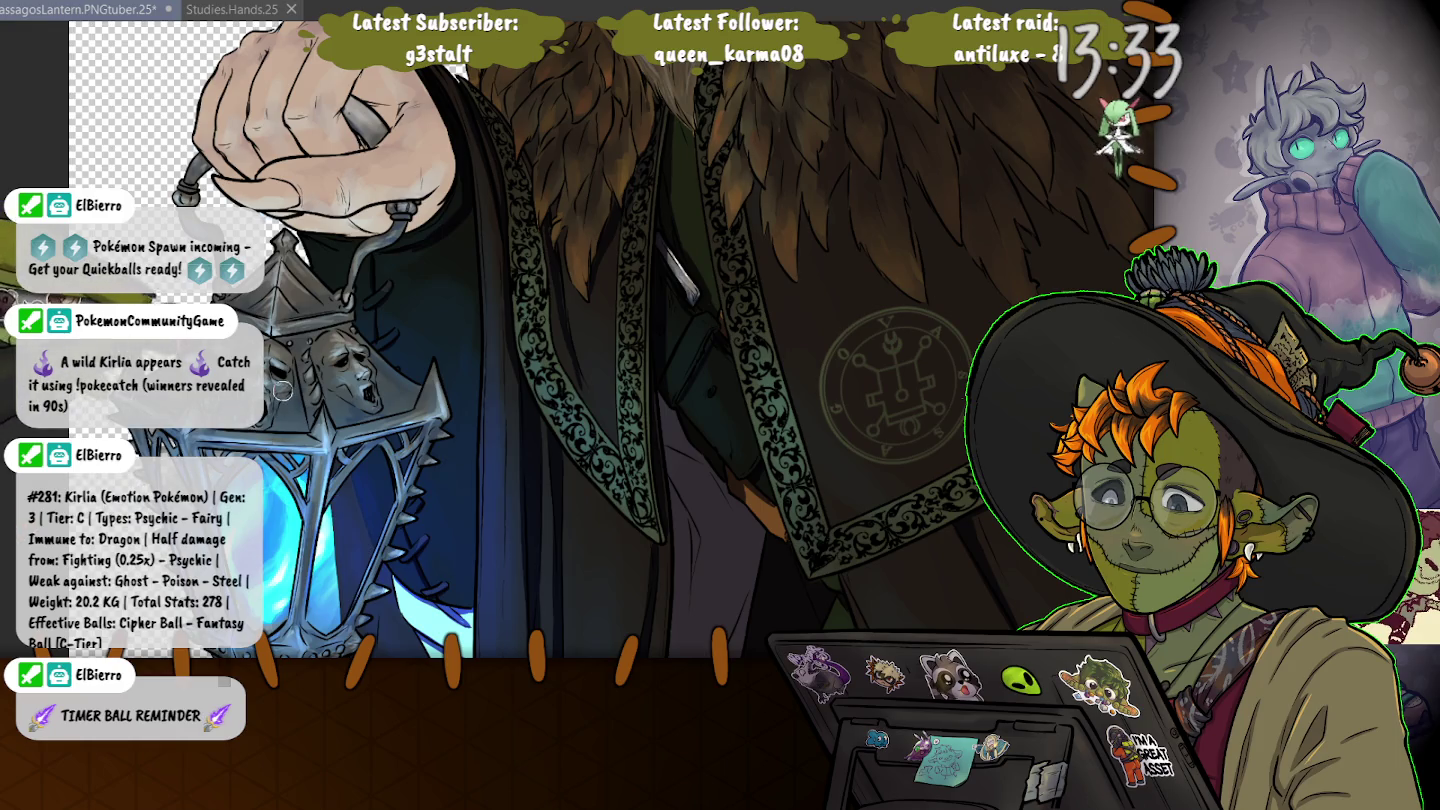
- Pan from the chest emblem along the fur collar to center on the cloak sigil
scroll(373, 273, "up", 2)
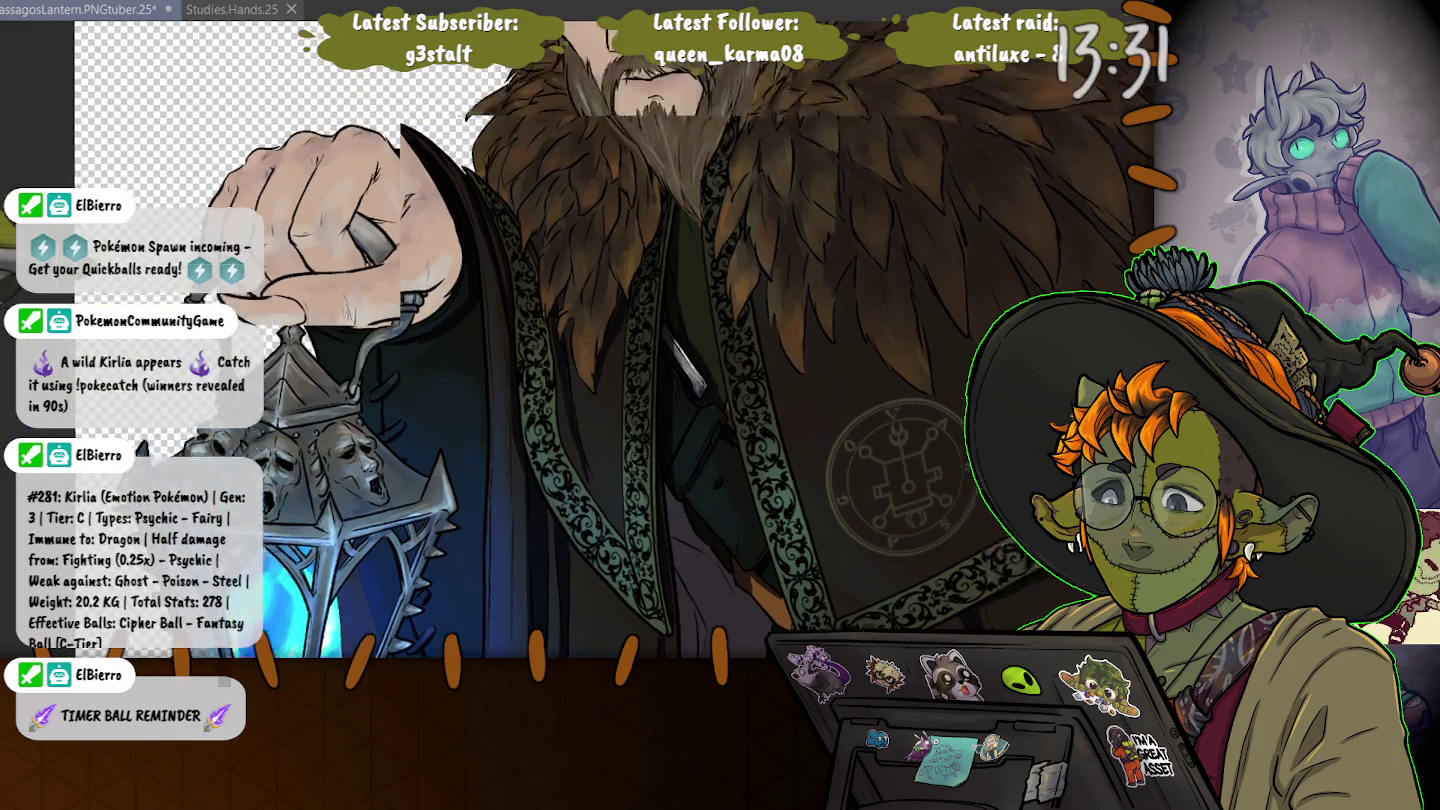
scroll(374, 273, "up", 2)
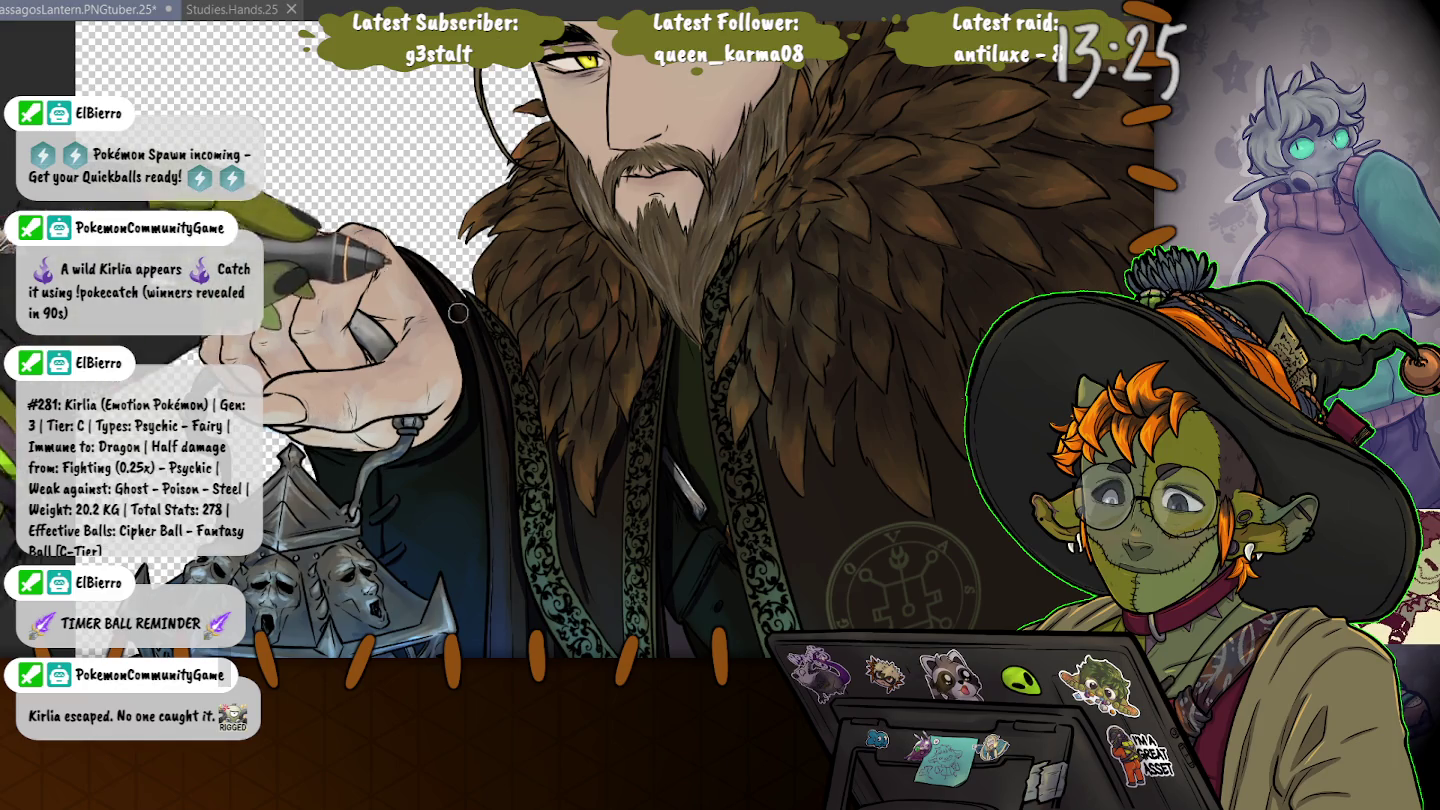
left_click_drag(737, 381, 487, 262)
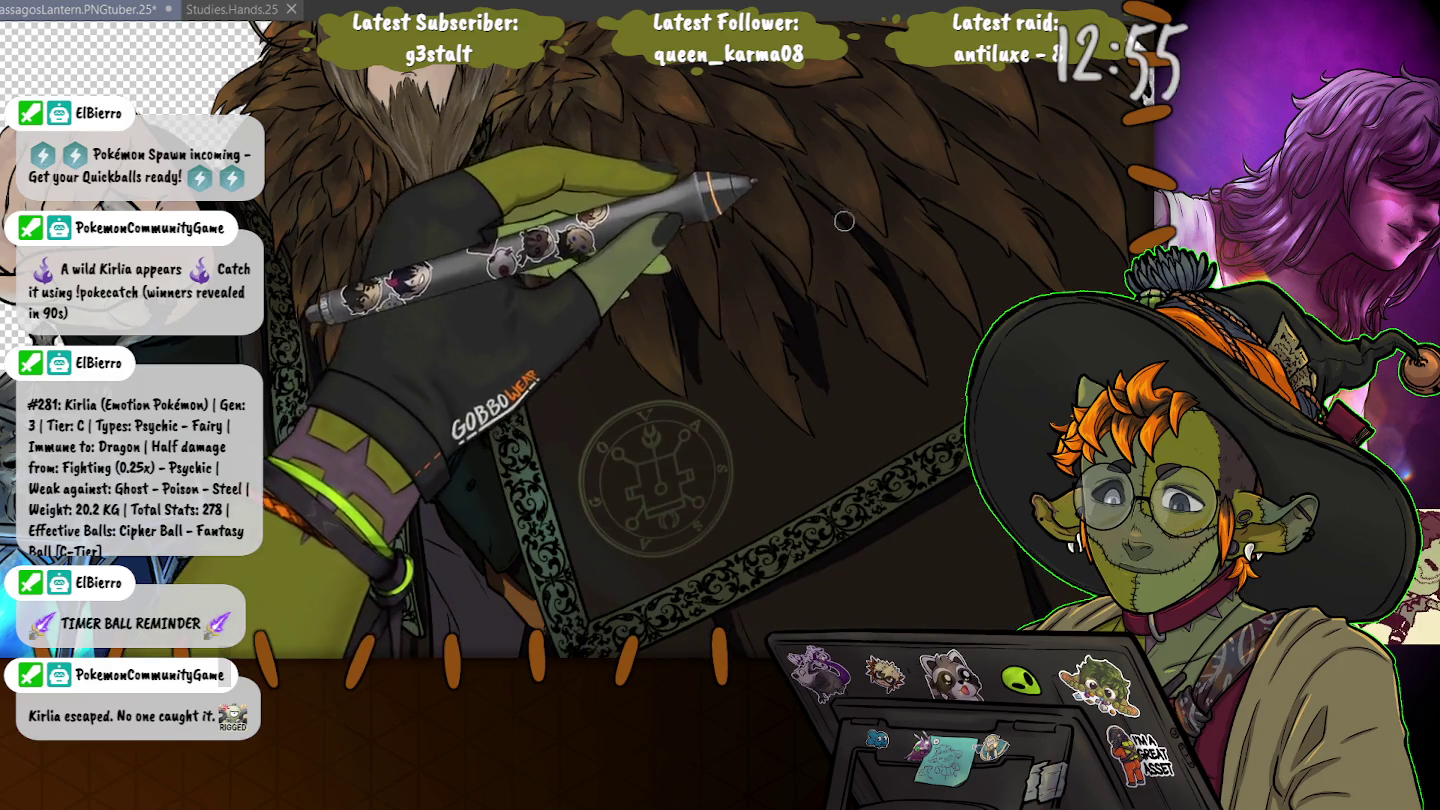
left_click_drag(806, 88, 647, 167)
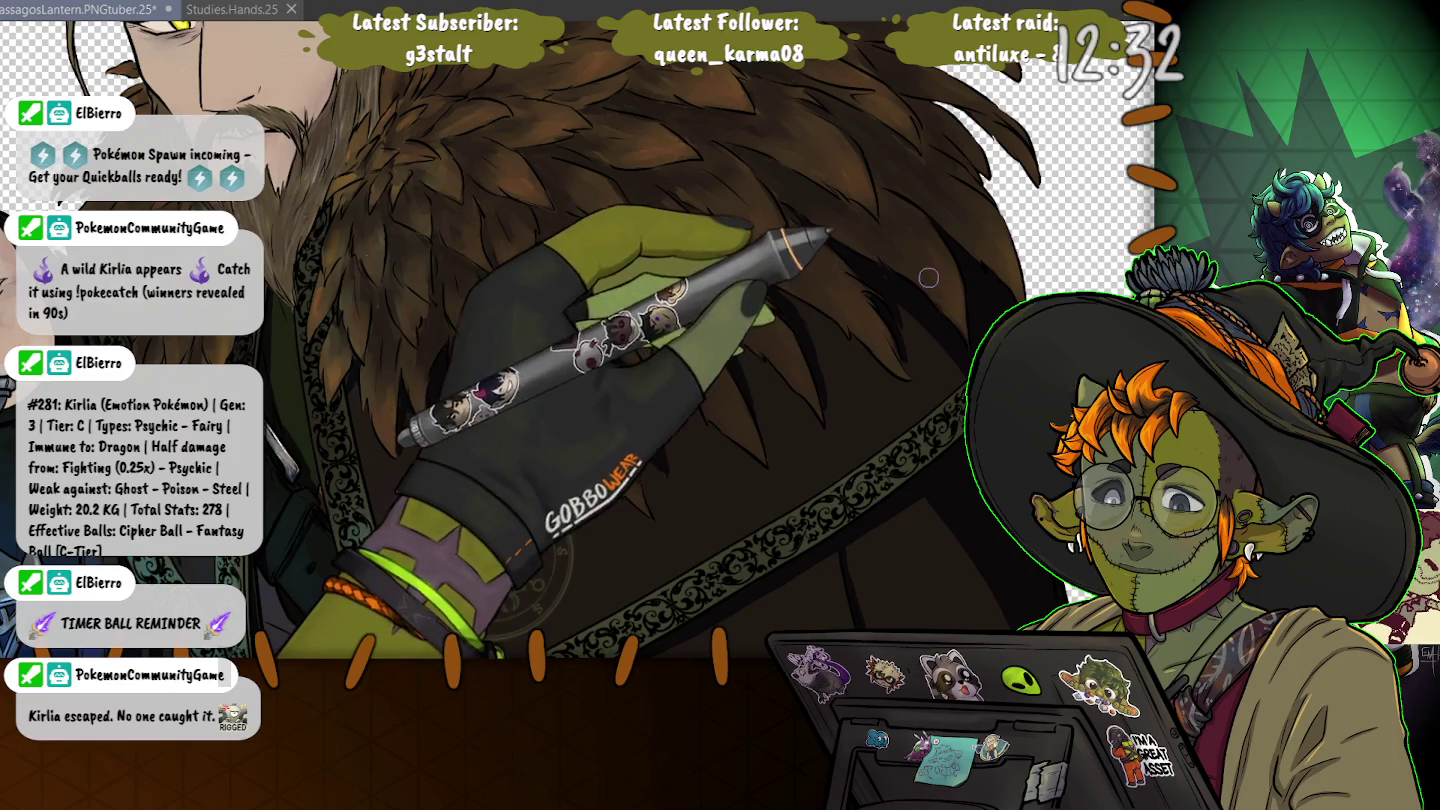
left_click_drag(310, 480, 395, 340)
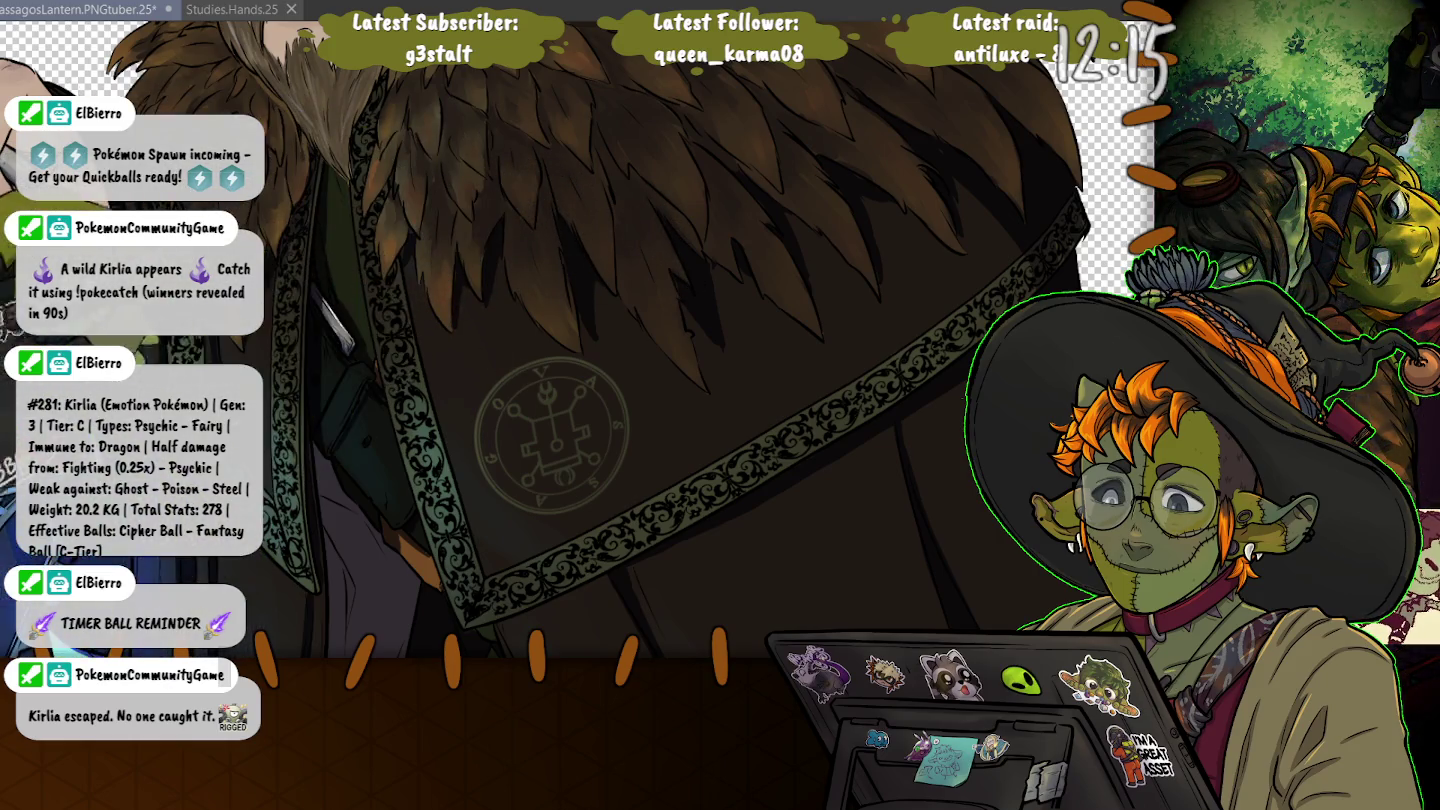
key("ctrl+0")
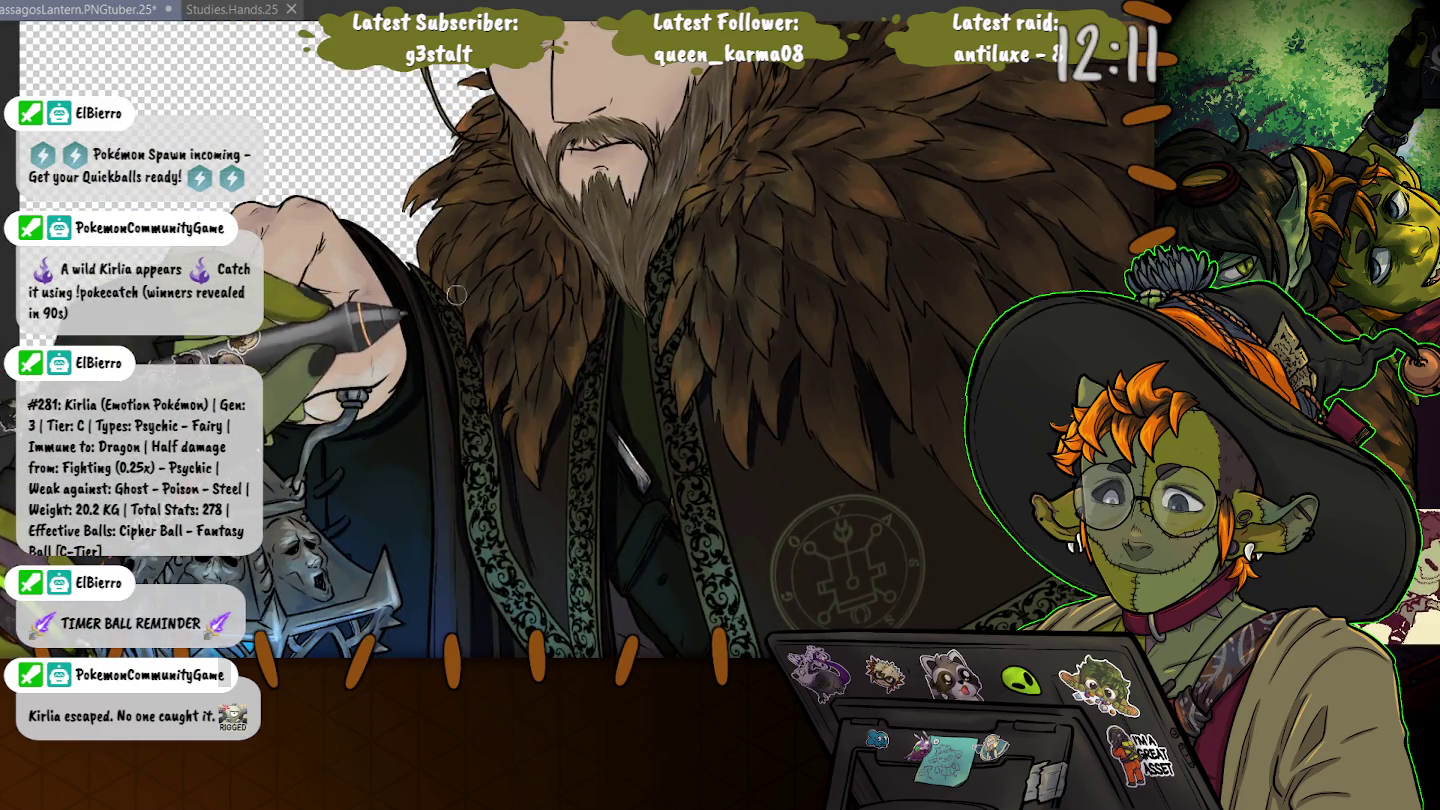
left_click_drag(456, 294, 440, 319)
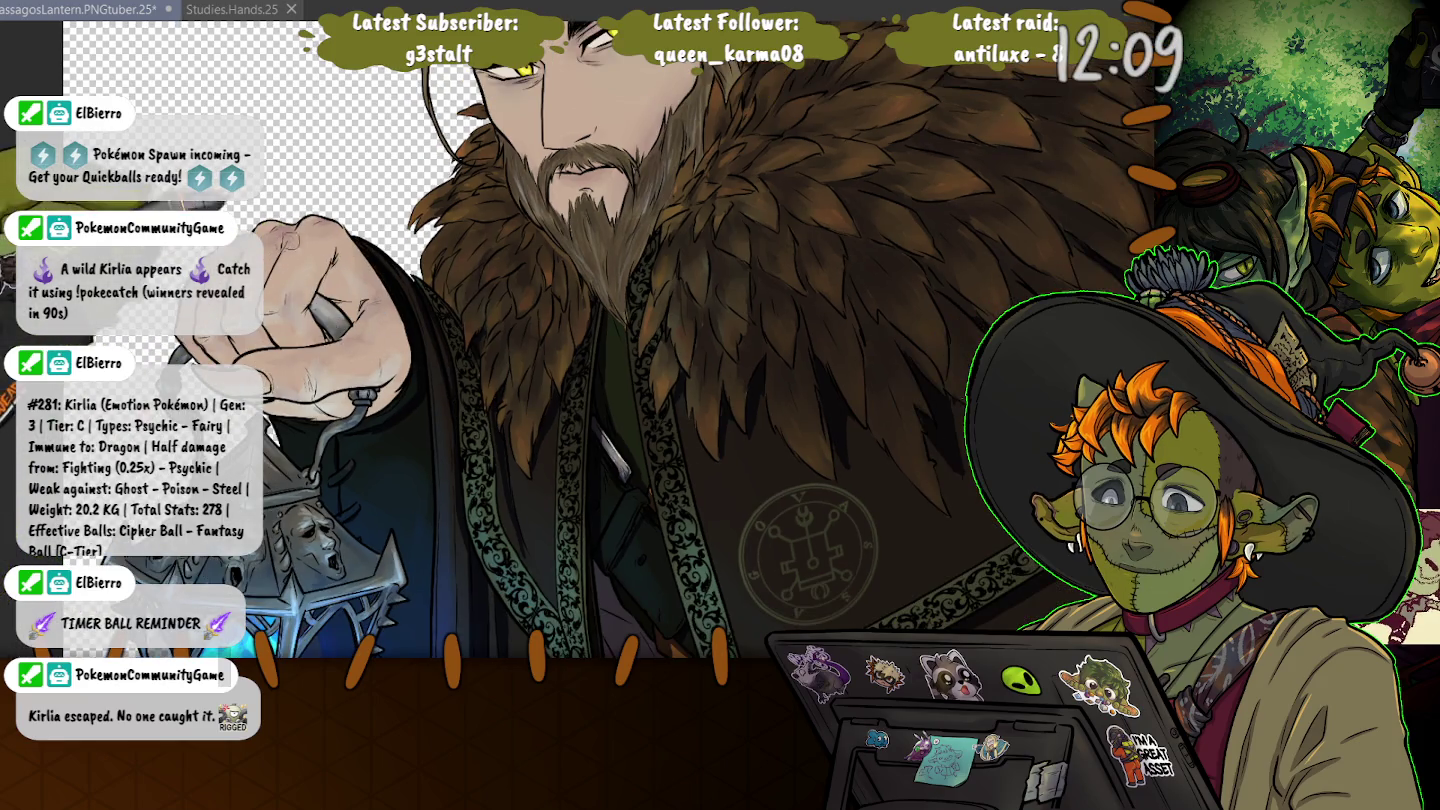
key("ctrl+0")
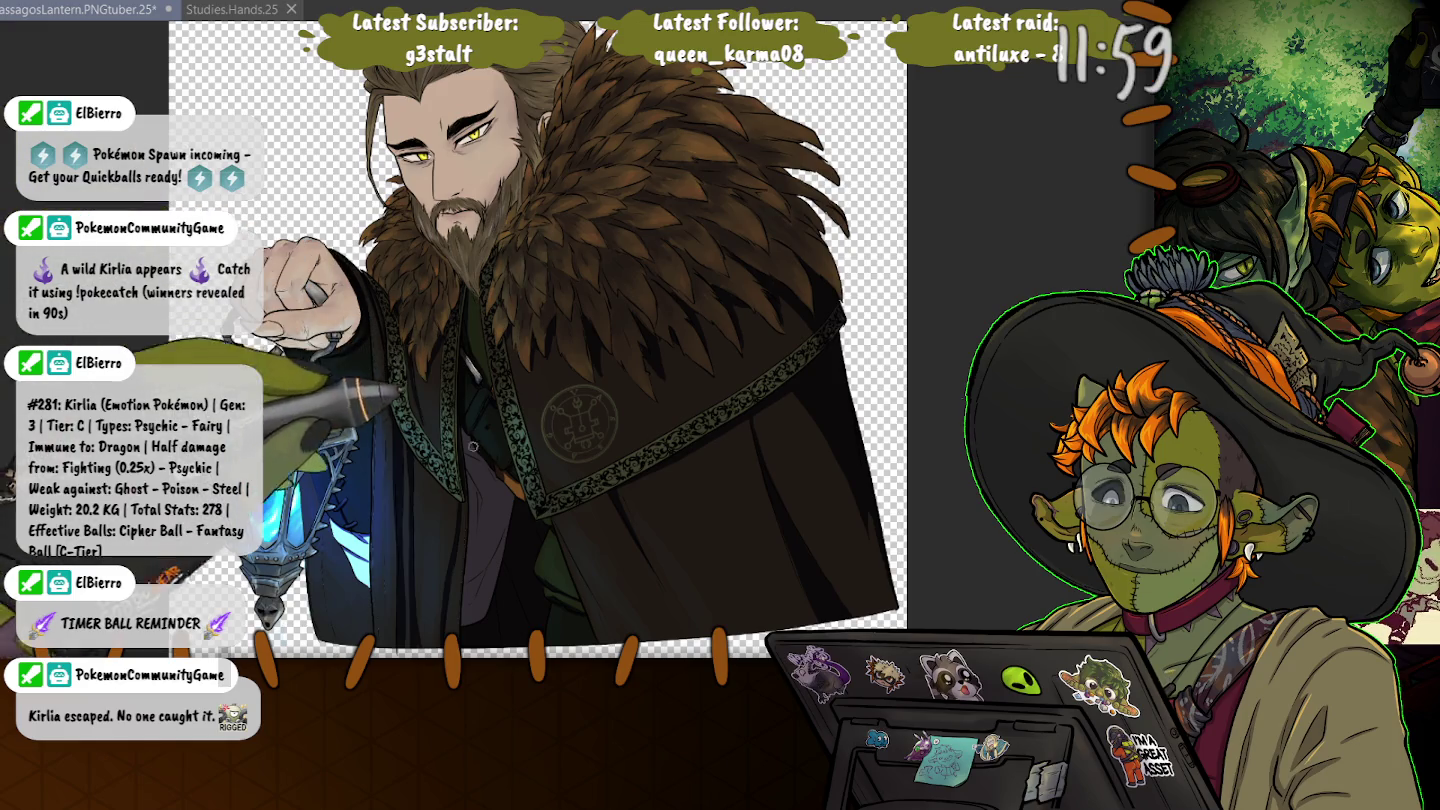
scroll(511, 479, "up", 5)
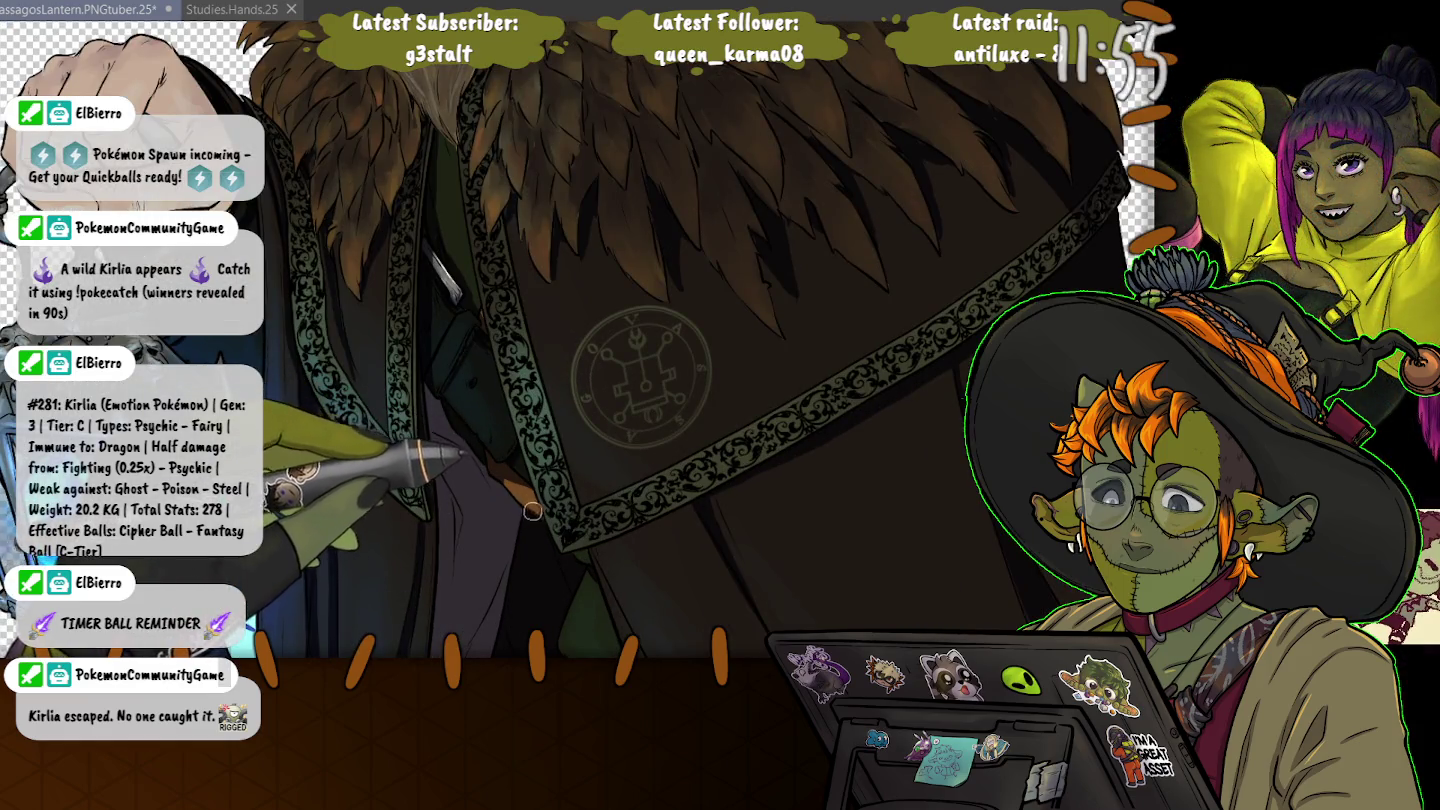
scroll(432, 550, "down", 1)
scroll(432, 550, "down", 3)
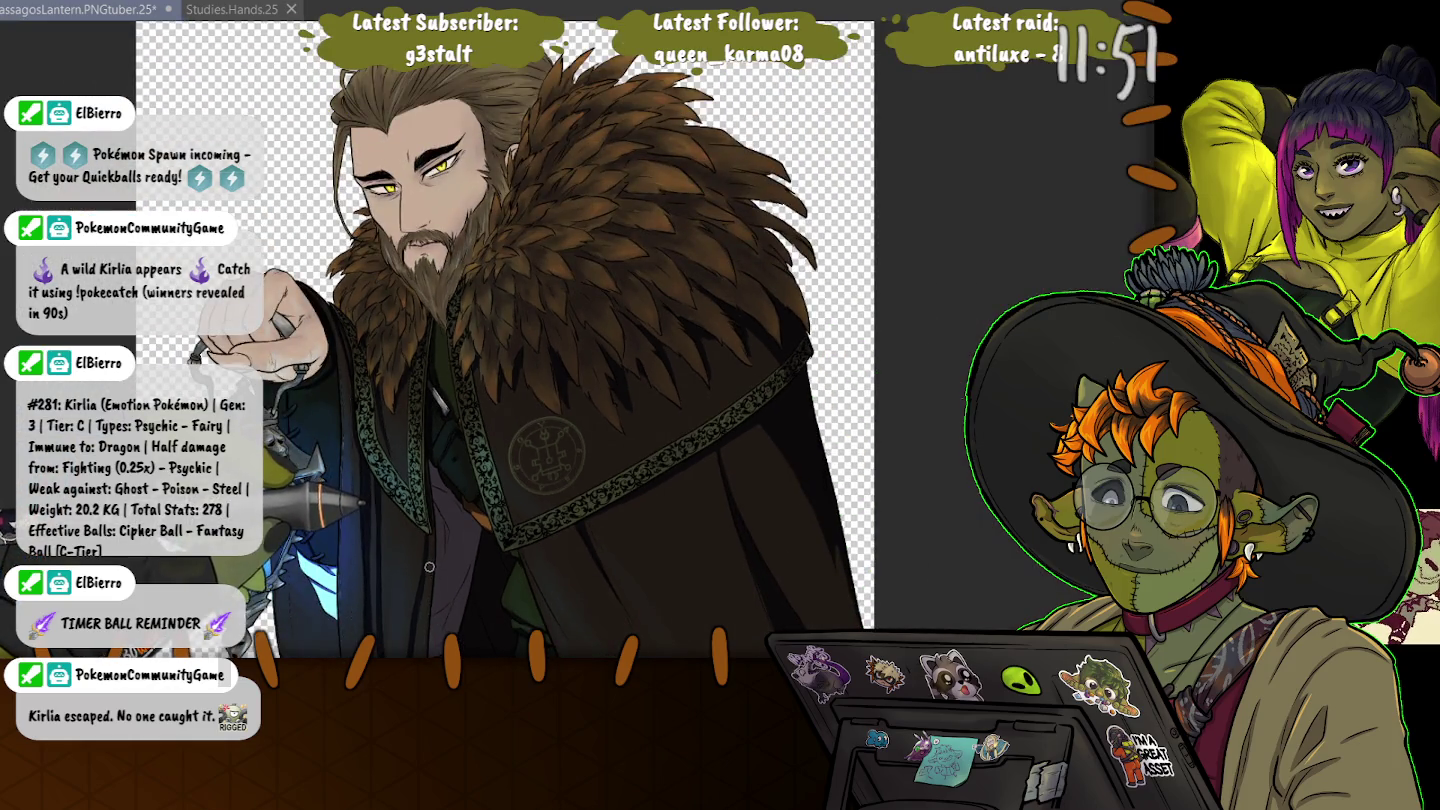
scroll(305, 544, "up", 2)
scroll(304, 545, "up", 1)
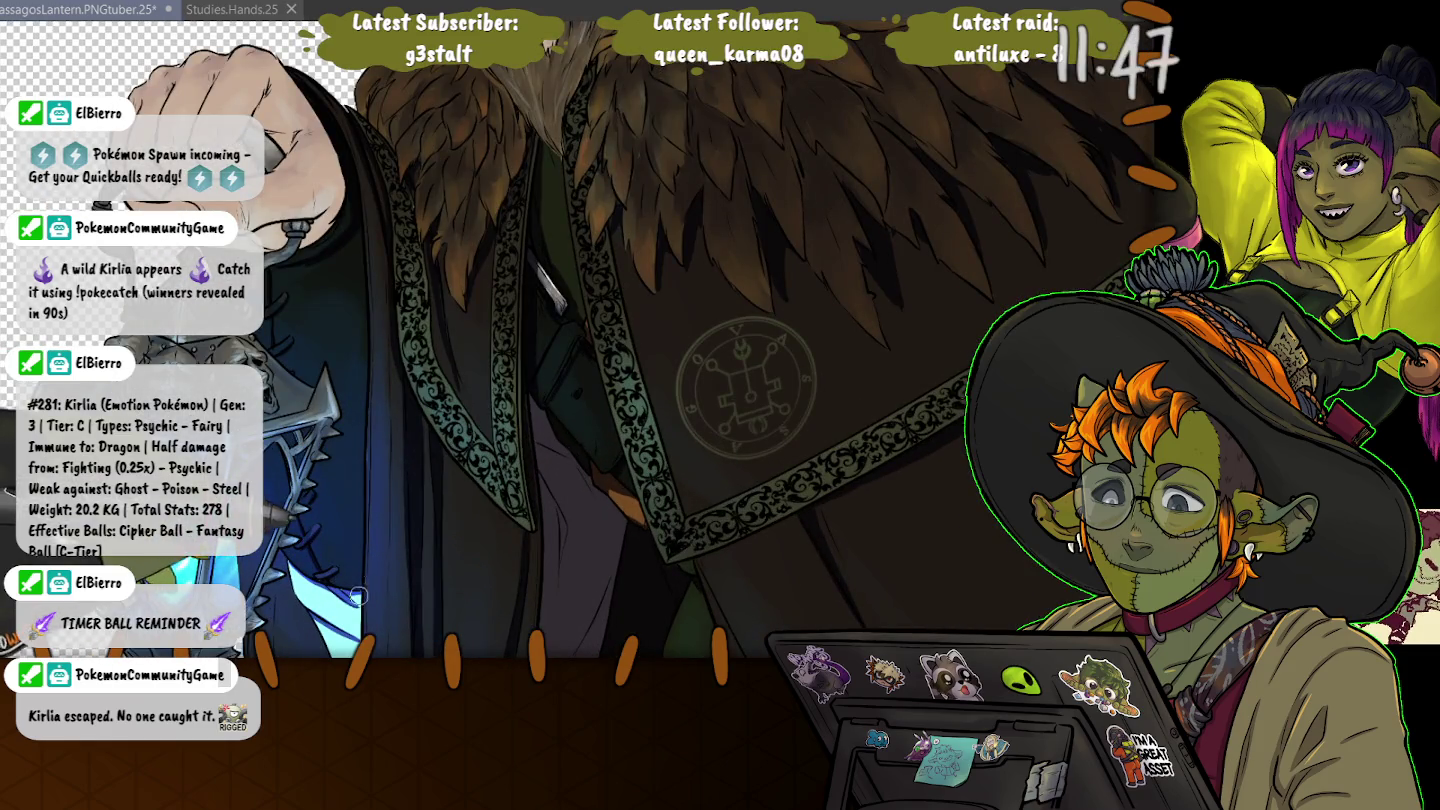
- Bring the lantern and lower cloak into view and zoom in on the robe folds
left_click_drag(283, 631, 342, 430)
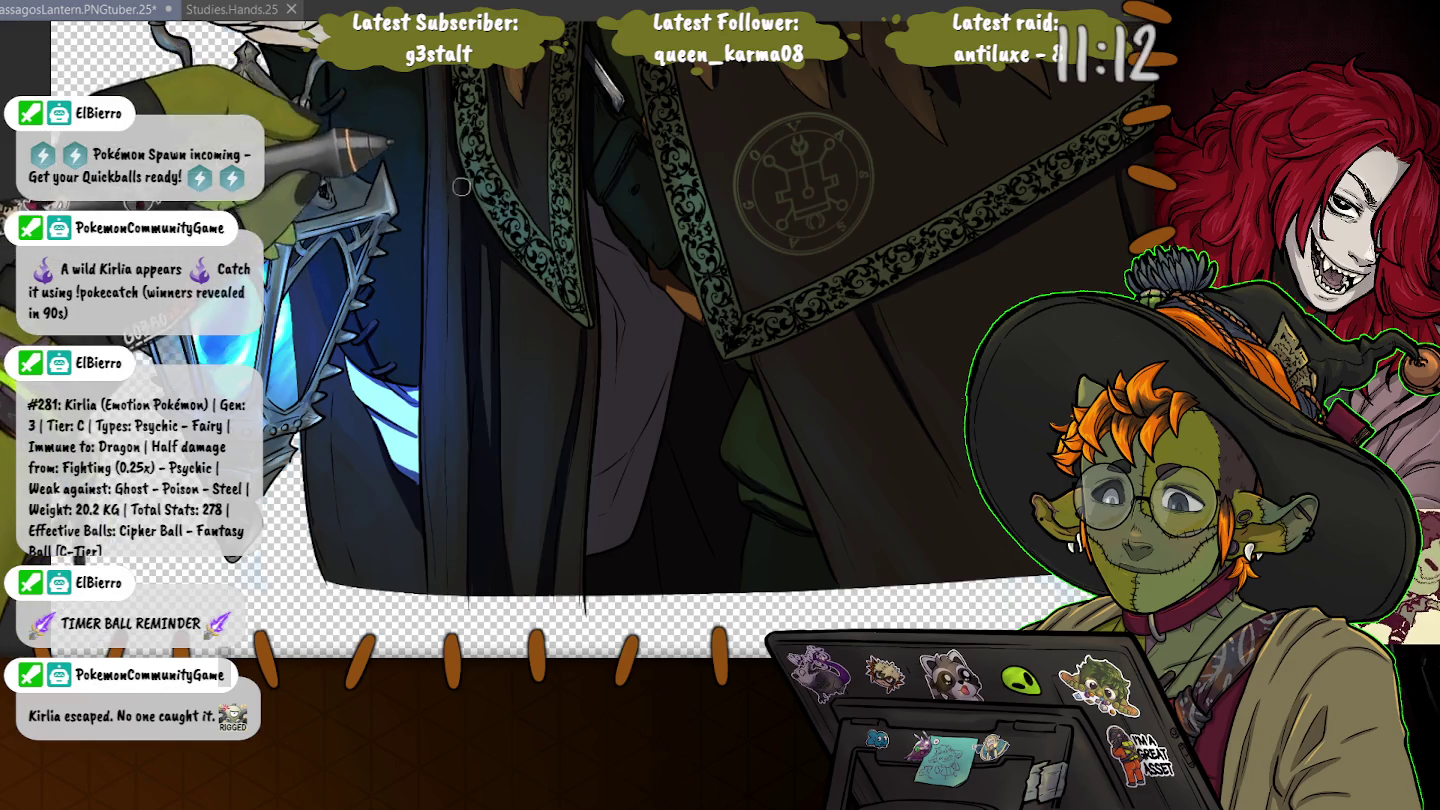
scroll(461, 185, "up", 3)
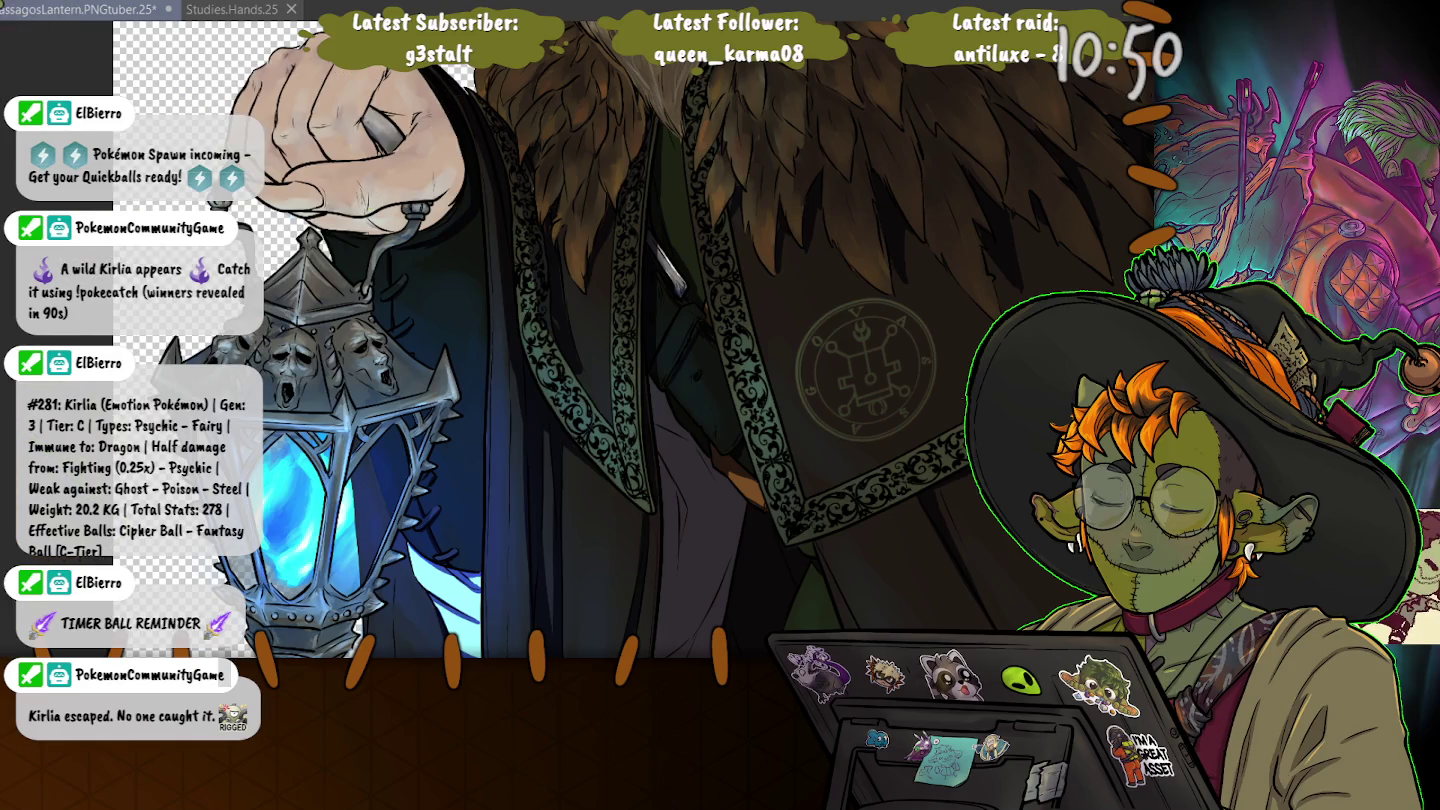
- Save, paint a stroke near the lantern handle, and zoom out to show the whole figure
key("ctrl+s")
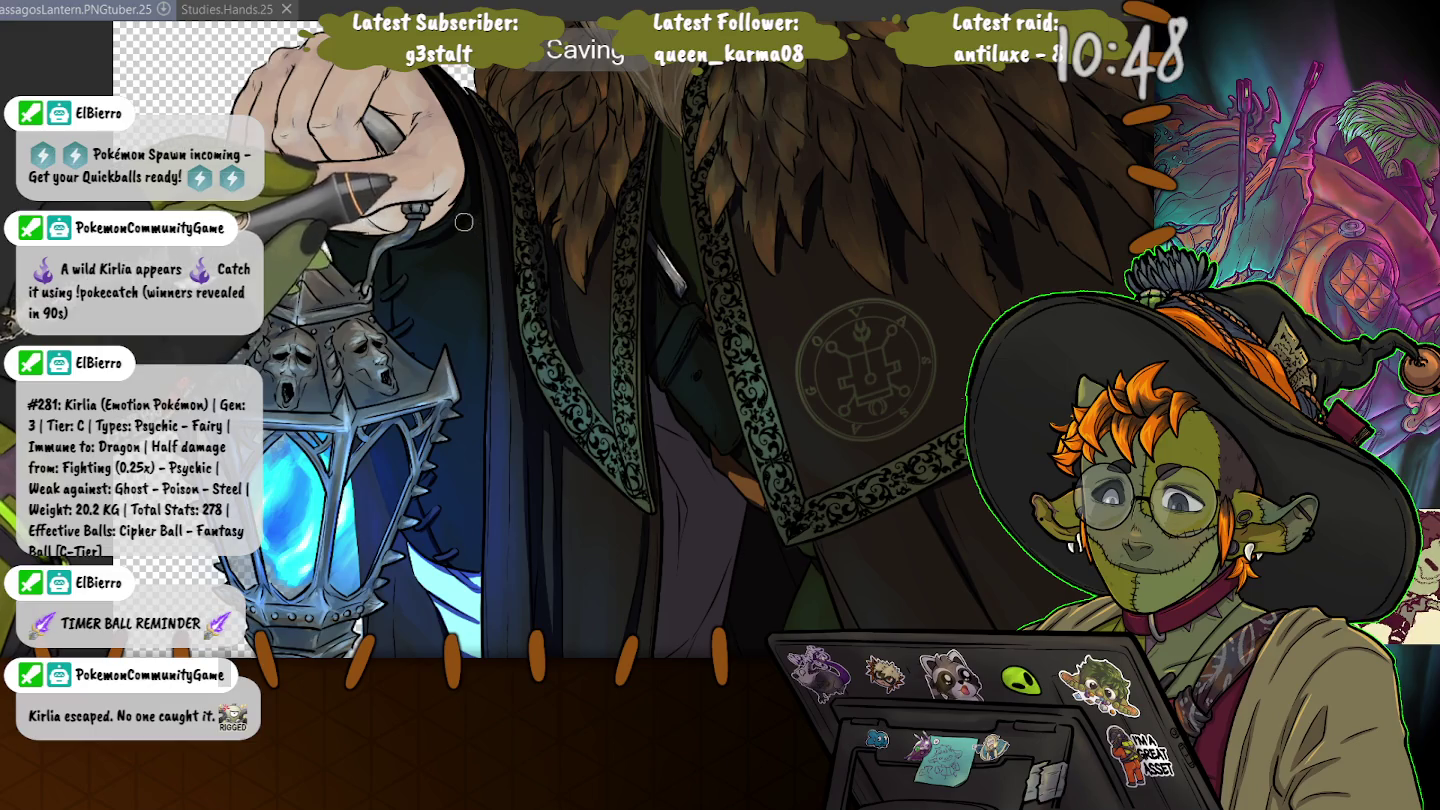
left_click_drag(482, 294, 460, 221)
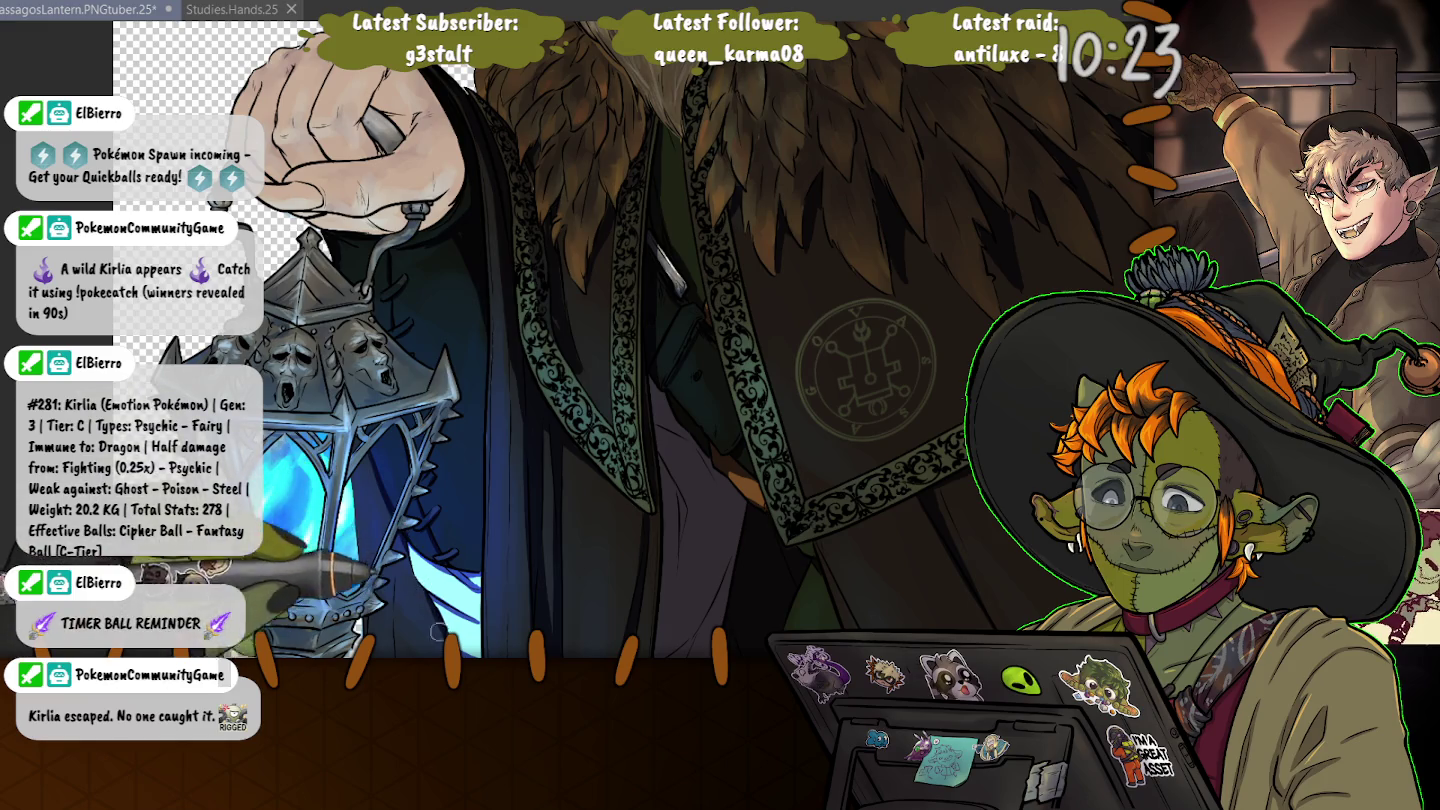
scroll(419, 577, "down", 3)
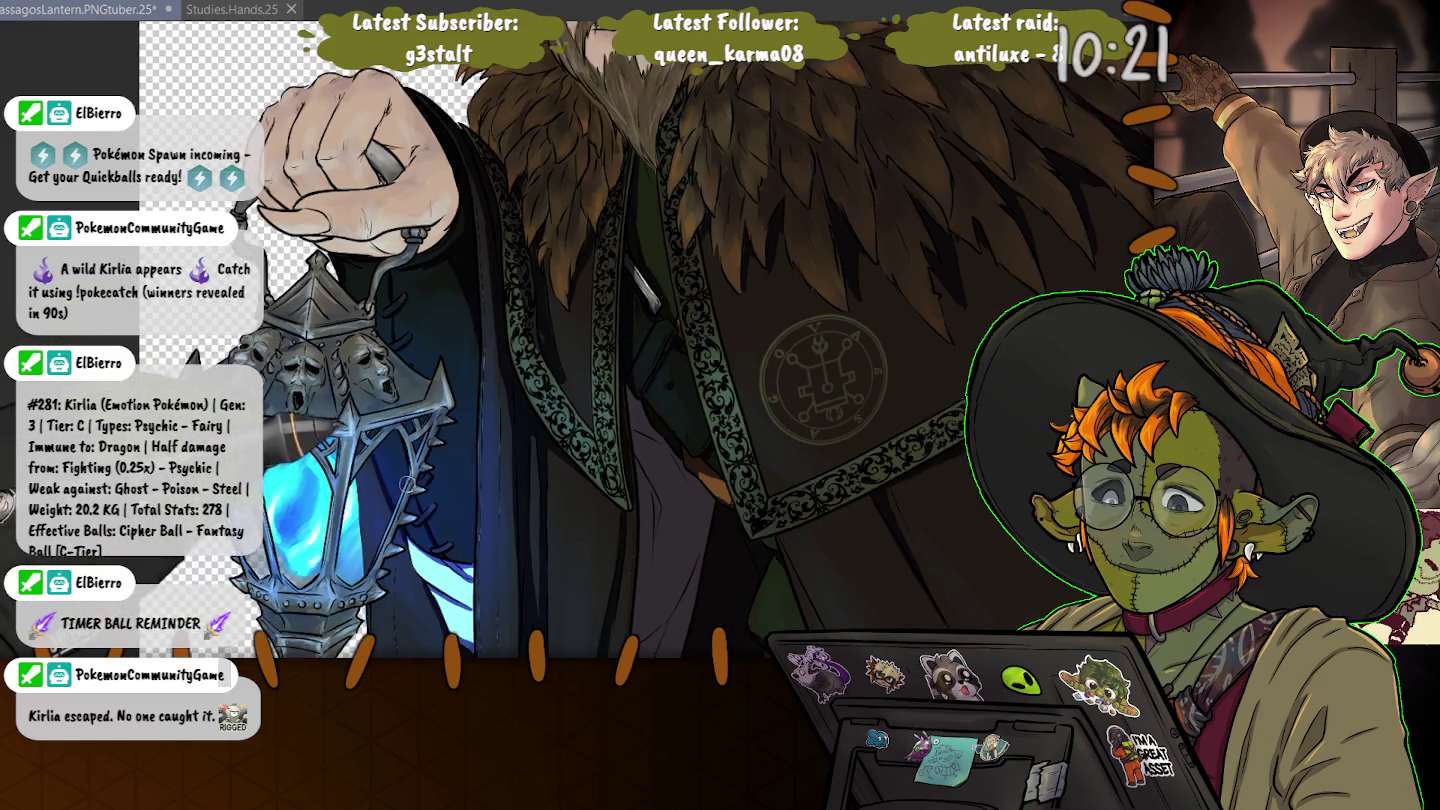
scroll(413, 583, "down", 2)
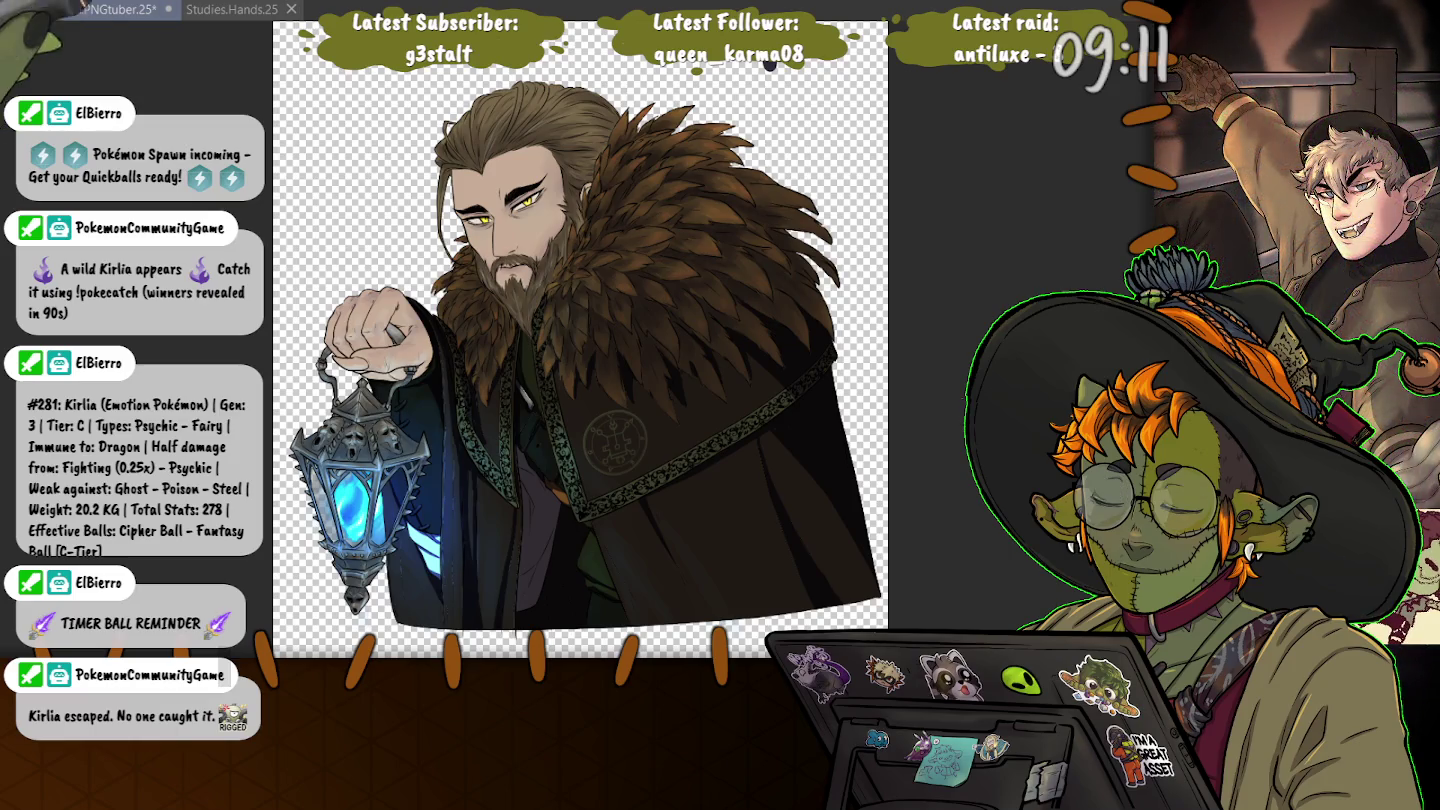
- Save the PNGtuber illustration and select the entire canvas contents
key("ctrl+s")
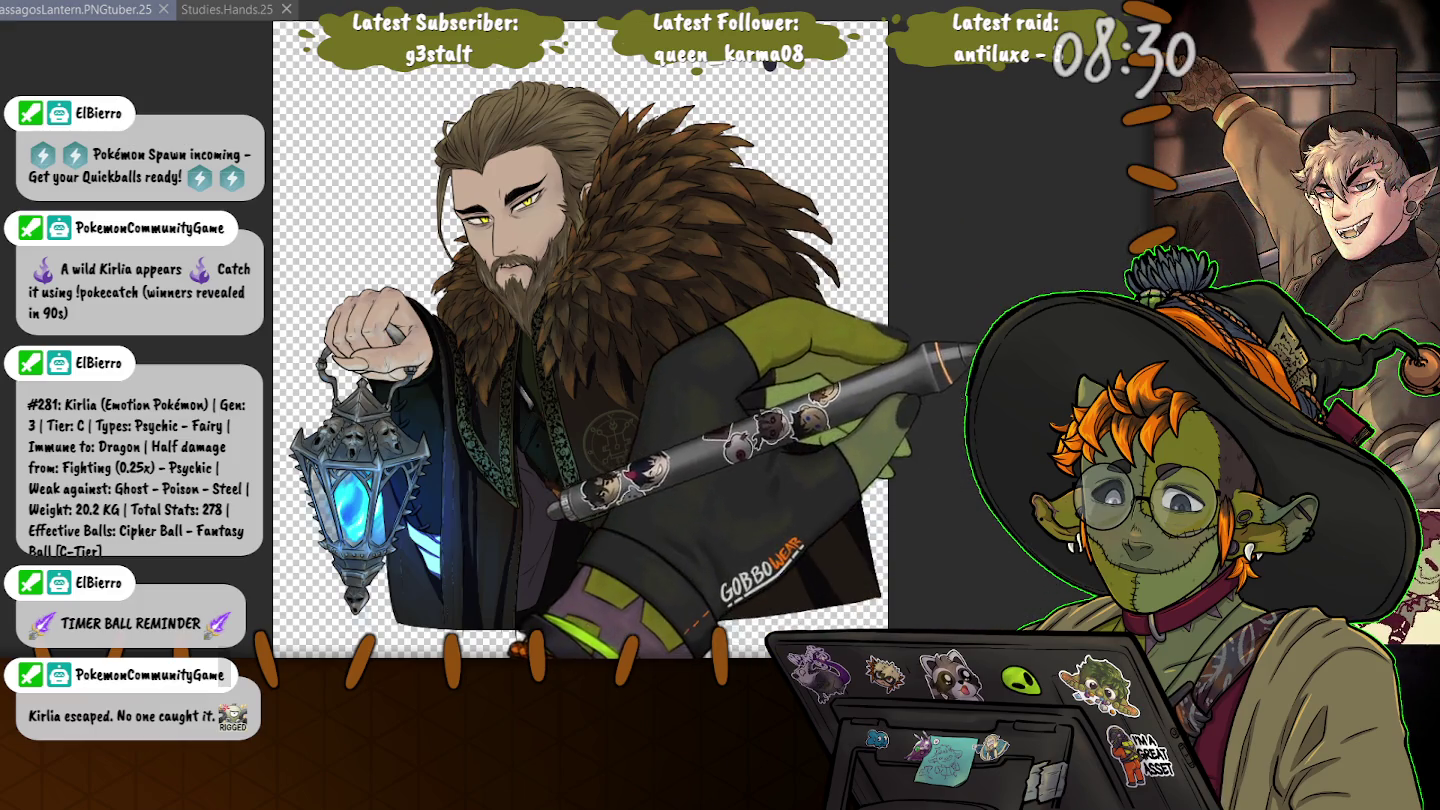
key("ctrl+a")
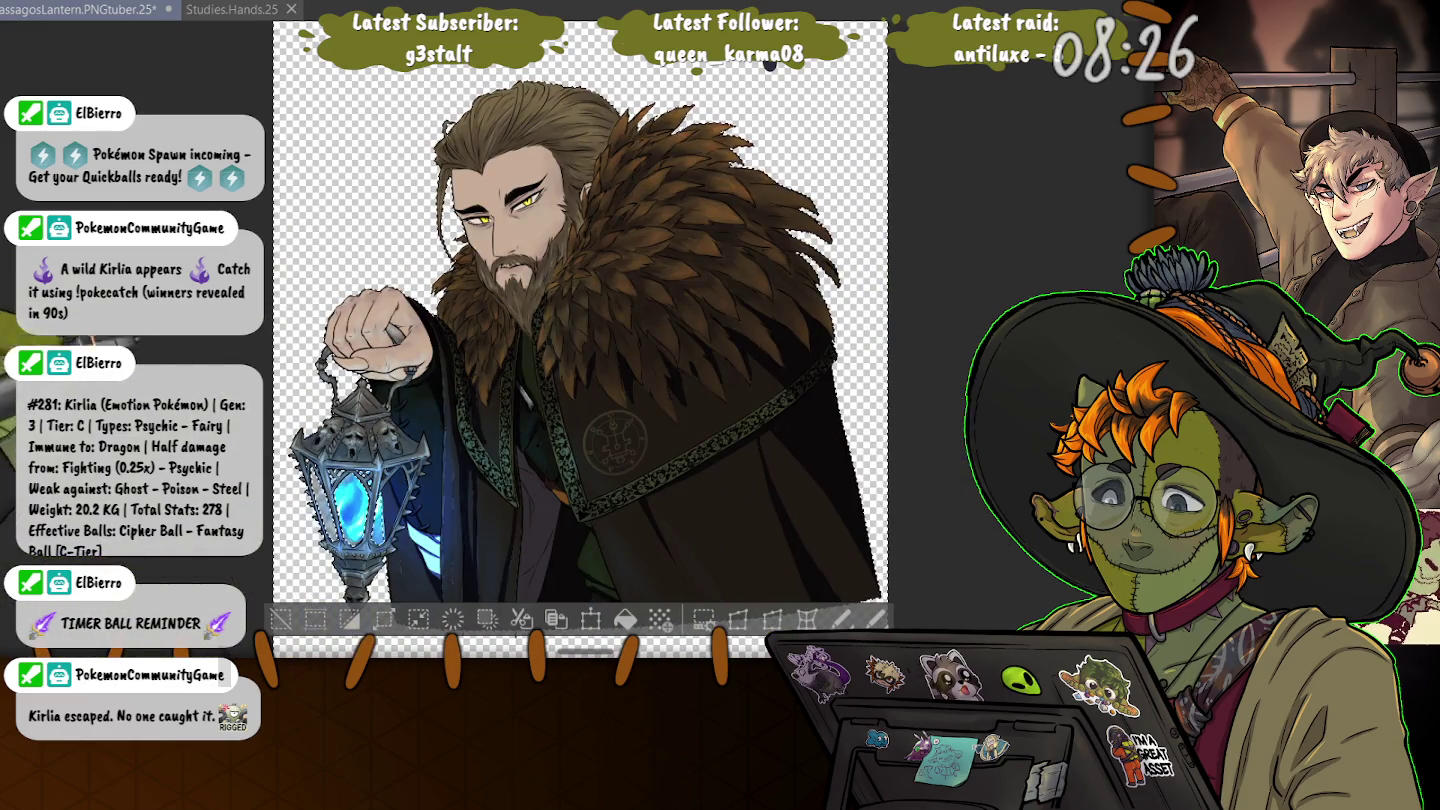
- Pan down to the lantern, undo the last change, and switch to a much smaller brush
scroll(580, 340, "down", 3)
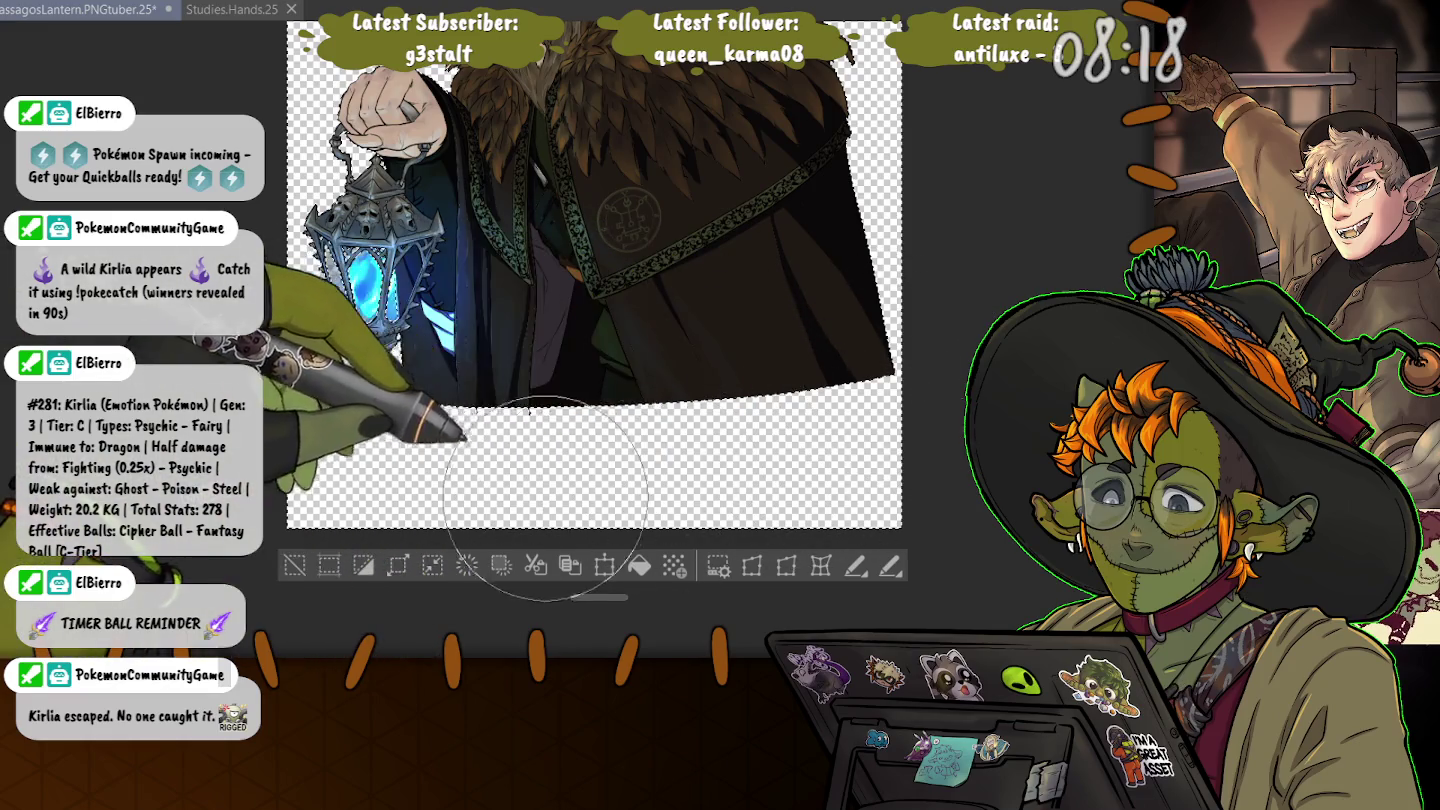
key("ctrl+z")
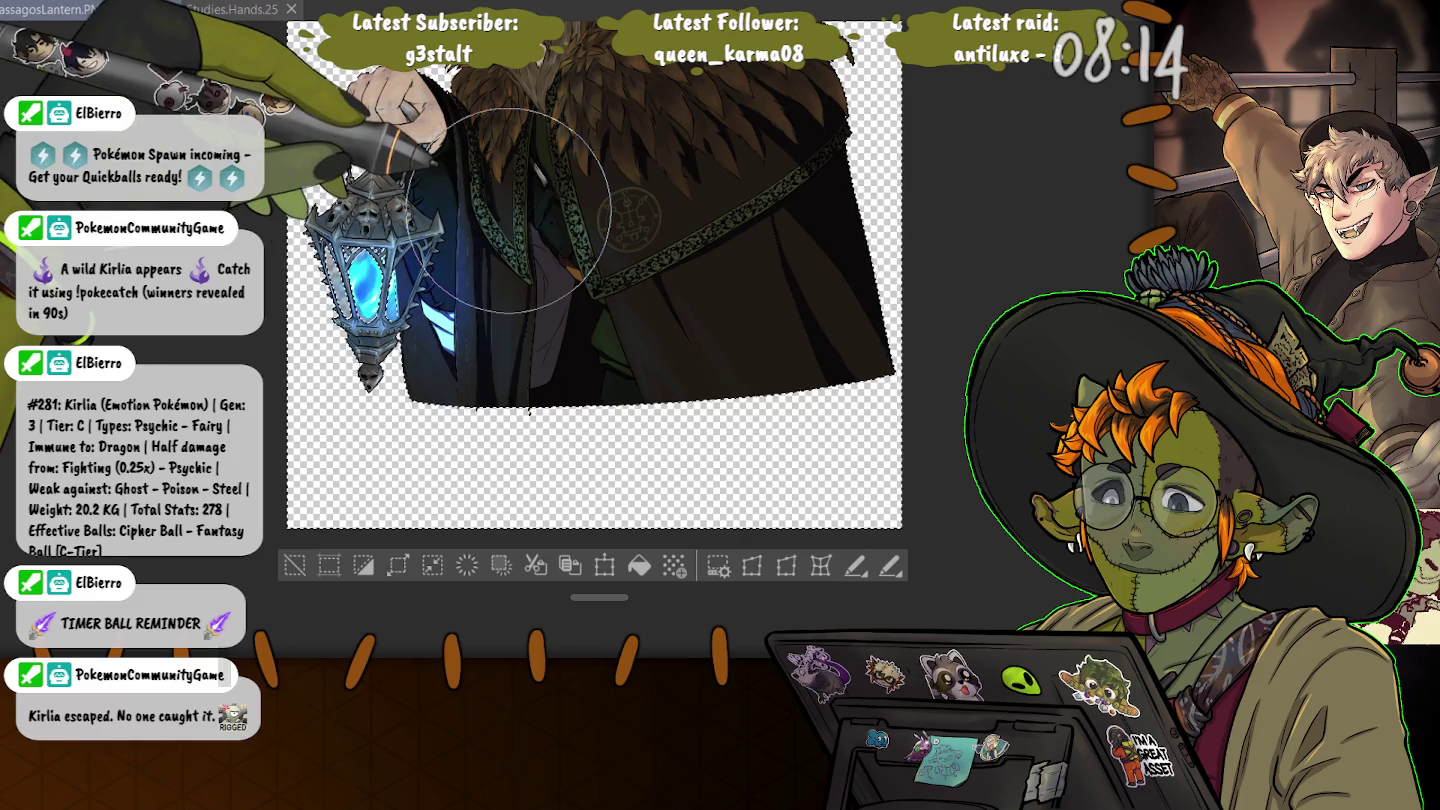
key("p")
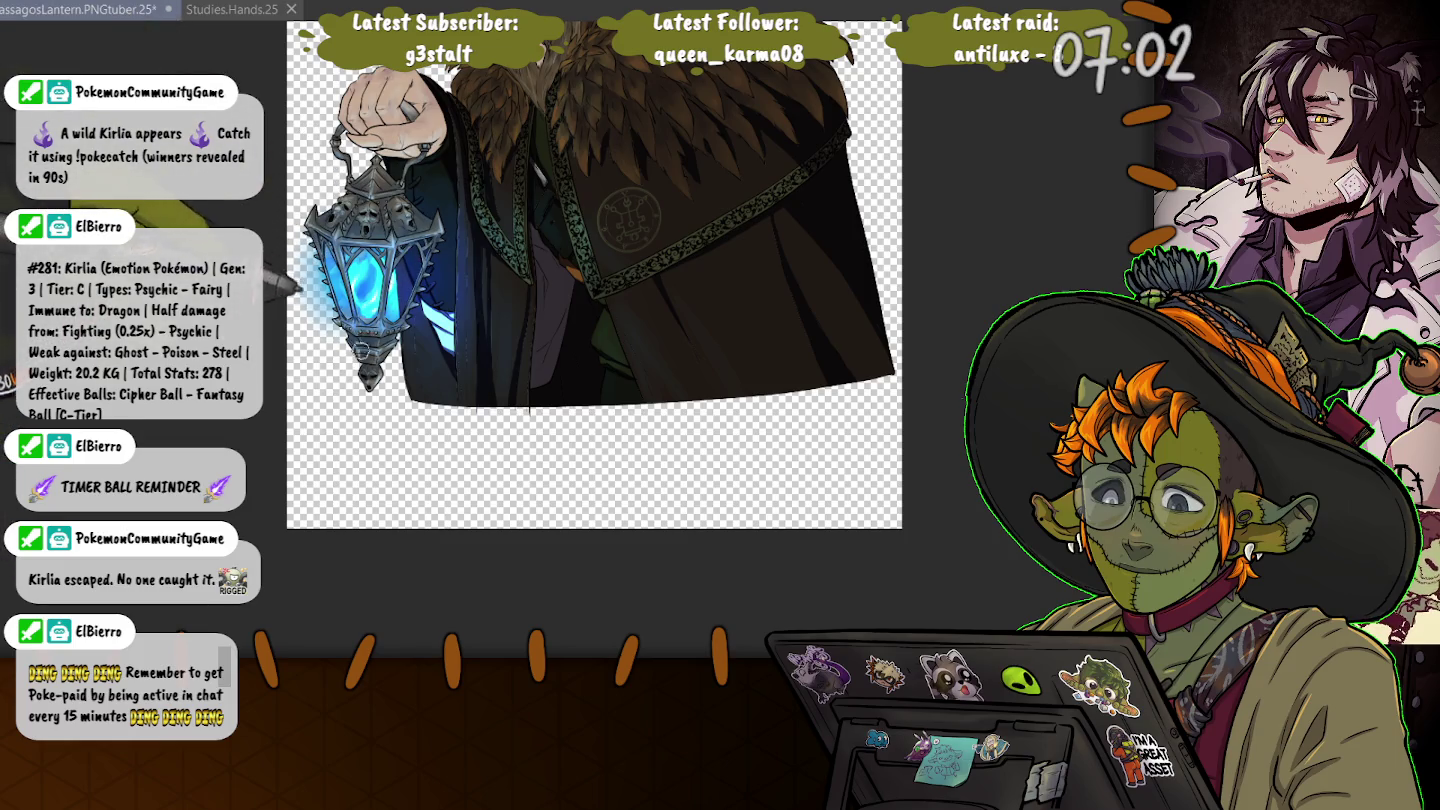
scroll(350, 262, "up", 2)
scroll(349, 262, "up", 2)
scroll(350, 262, "up", 2)
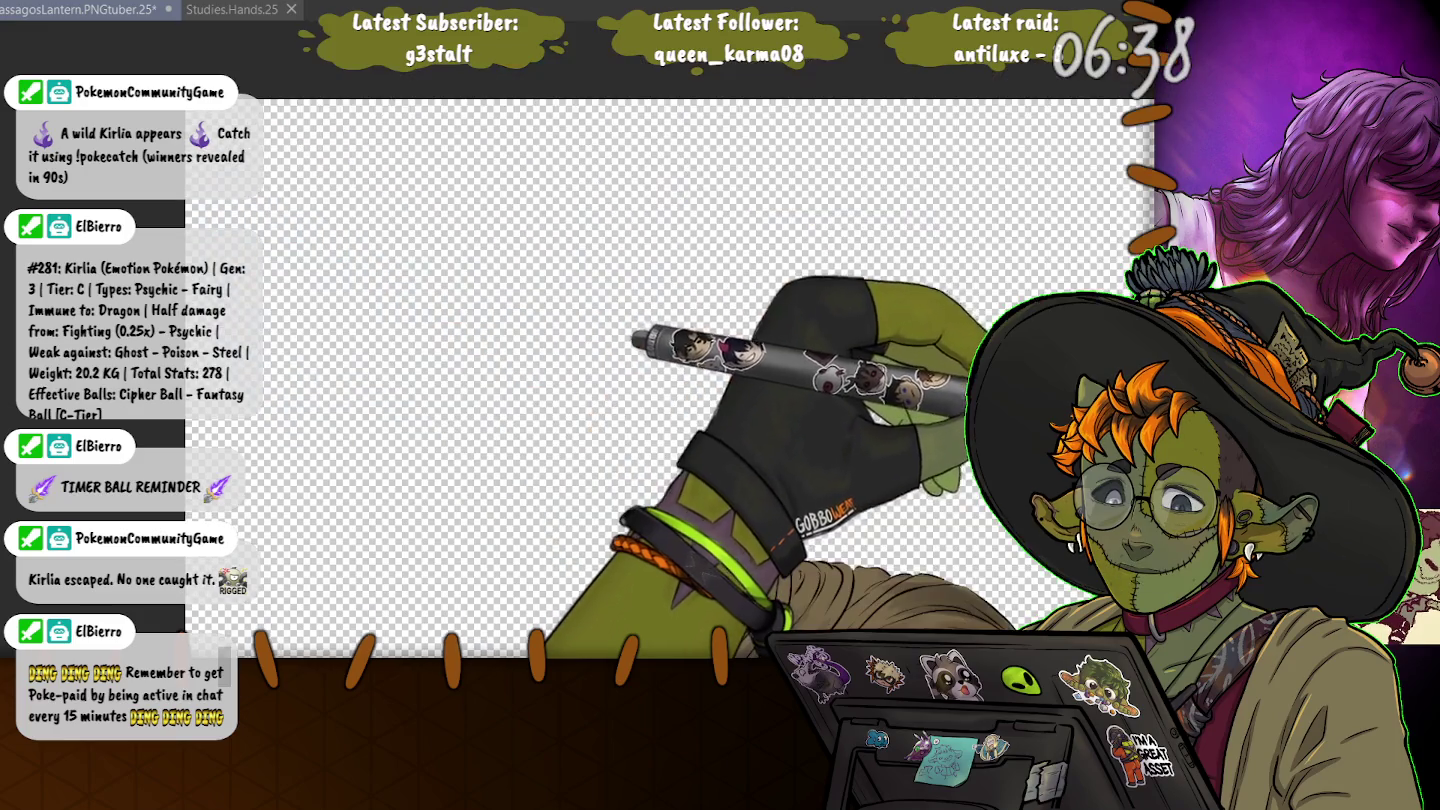
key("ctrl+0")
scroll(720, 339, "down", 5)
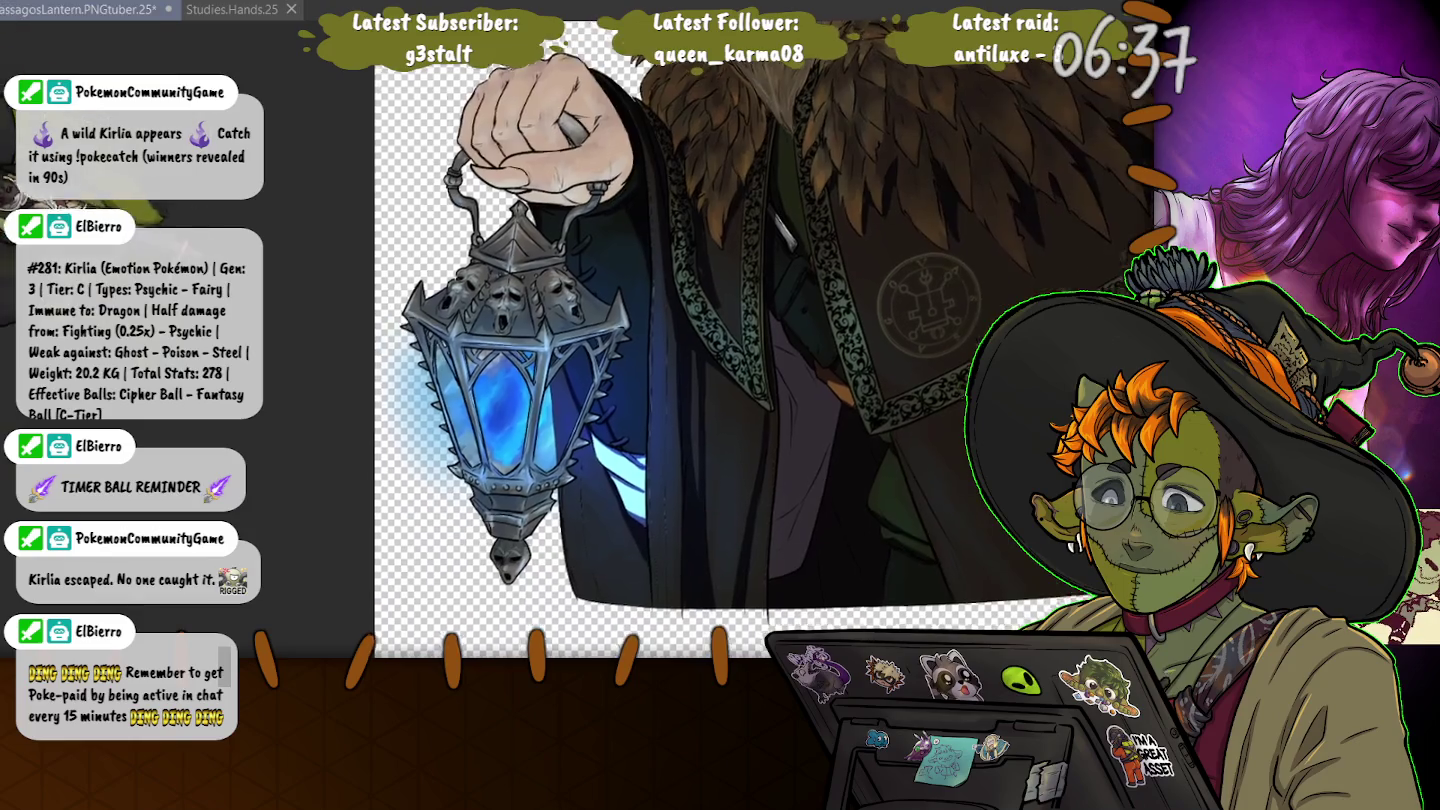
scroll(745, 340, "up", 5)
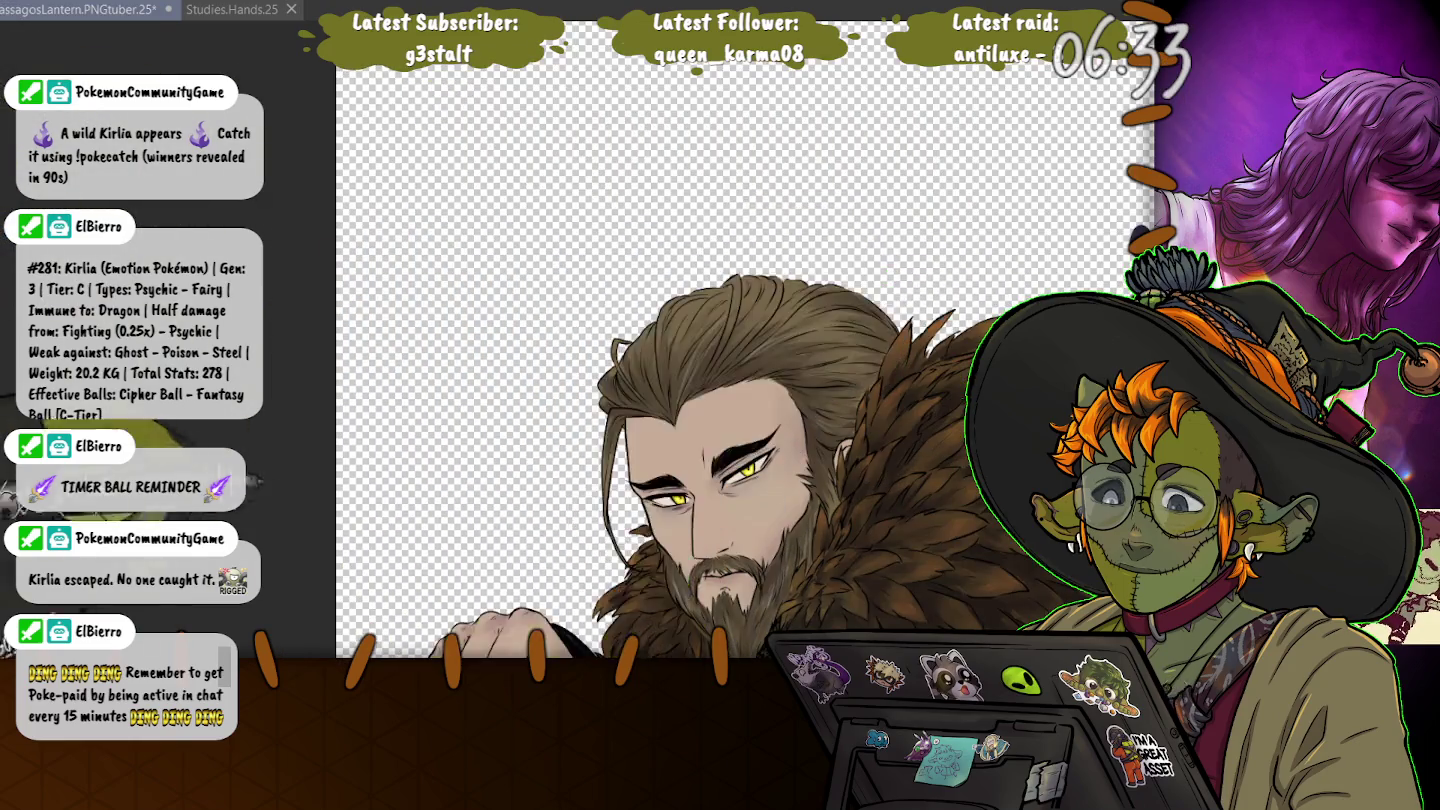
scroll(736, 340, "down", 5)
scroll(736, 340, "down", 5)
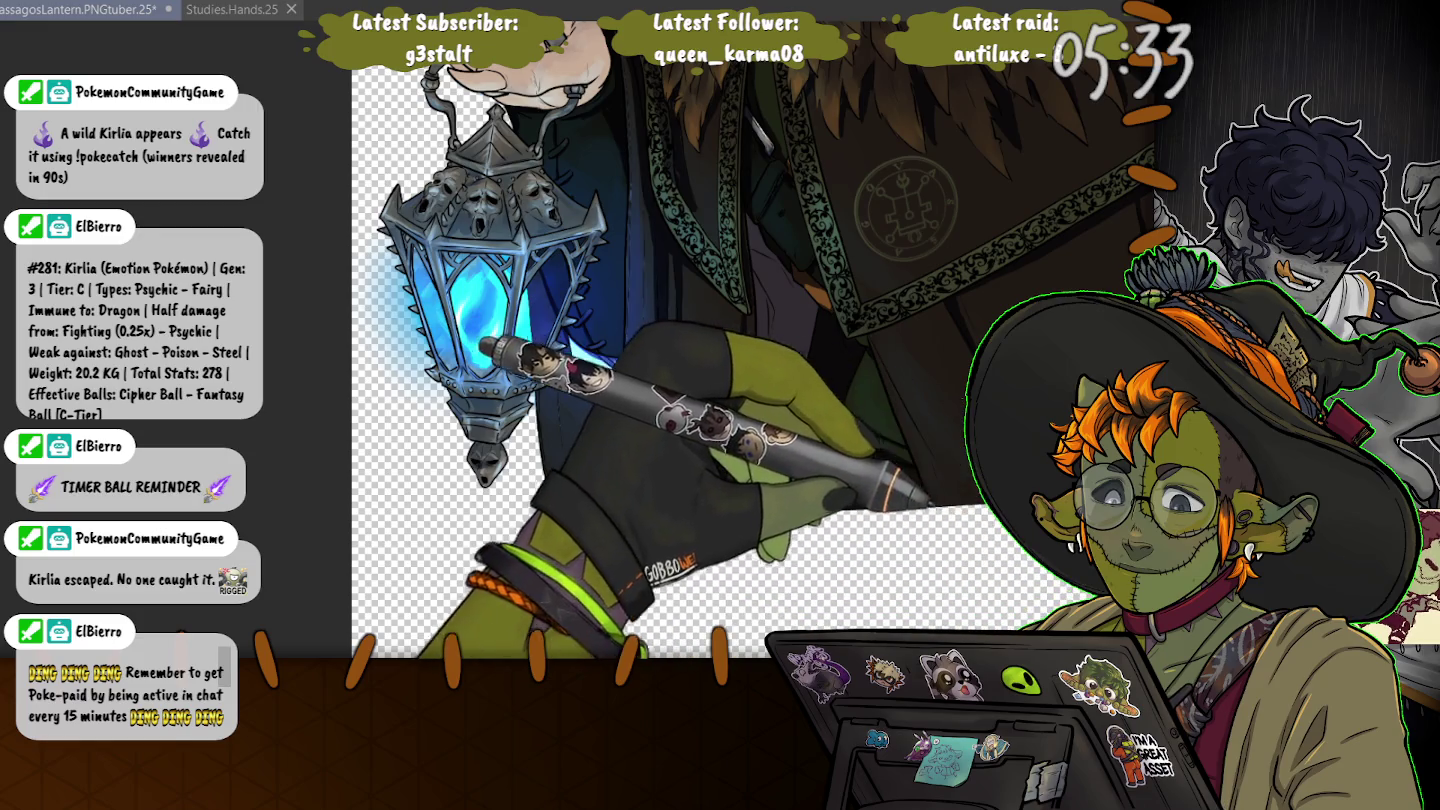
- Select the lantern outline for painting its blue glow, then clear the selection
key("ctrl+a")
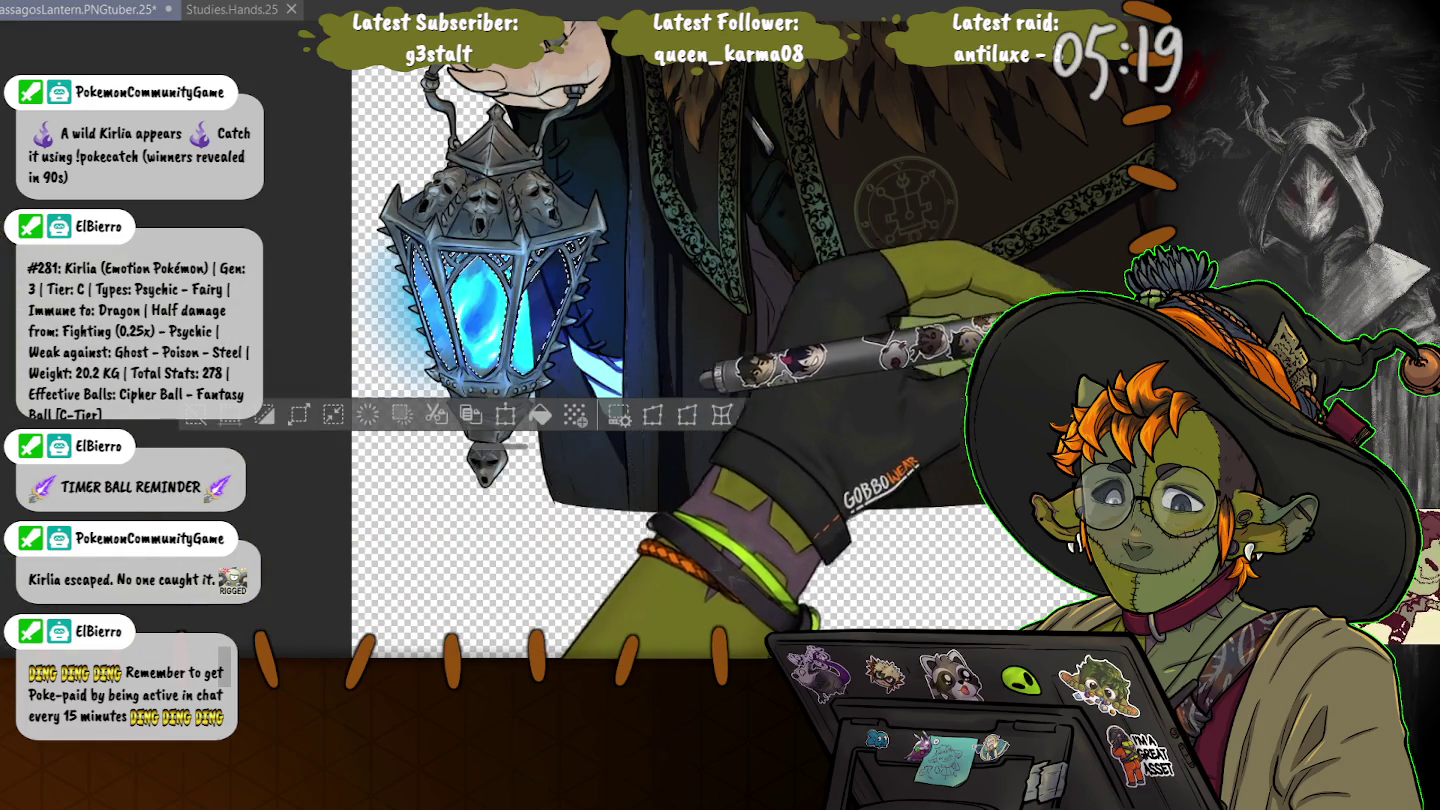
key("ctrl+d")
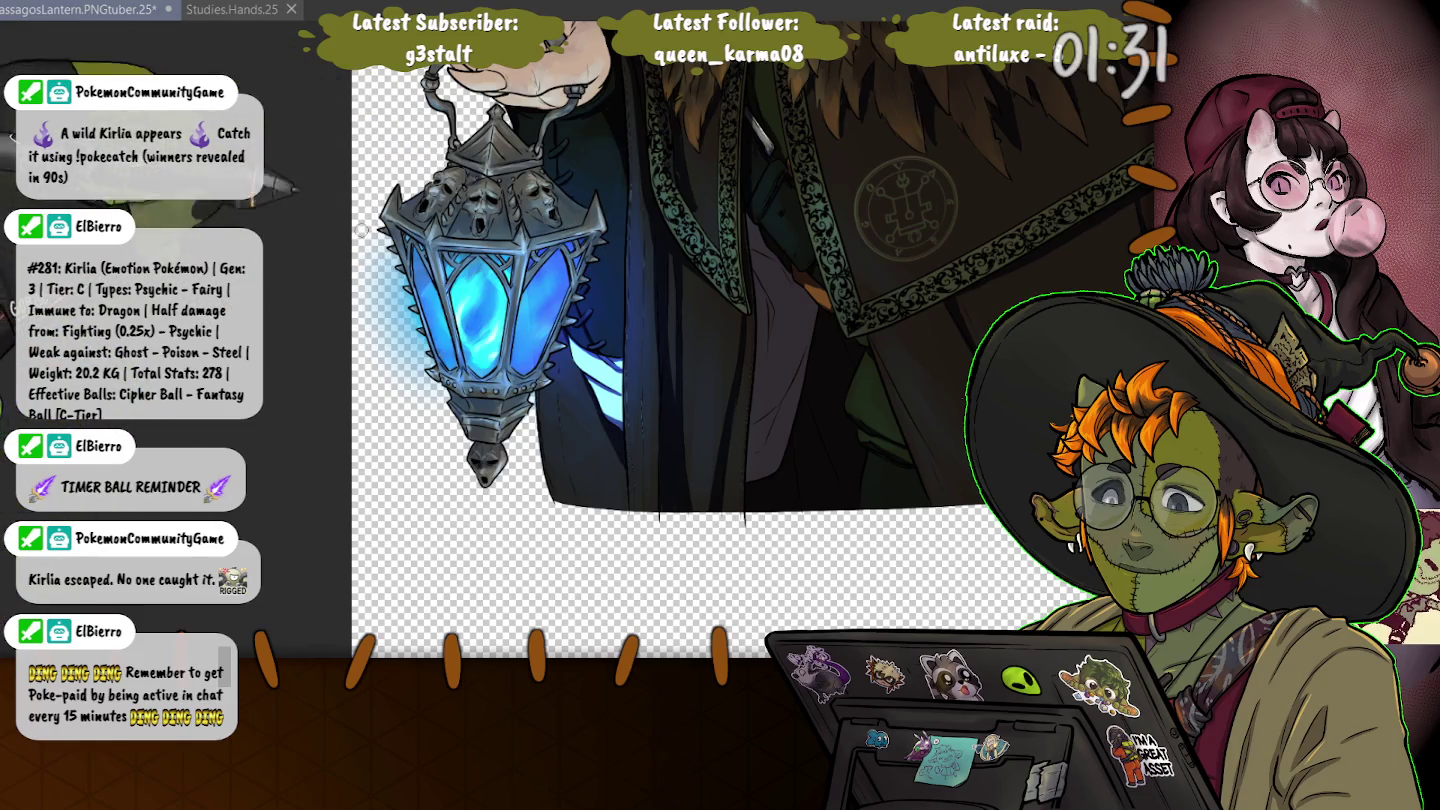
- Fit the whole character to the window, enlarge the view slightly, and save the illustration
key("ctrl+0")
key("ctrl+plus")
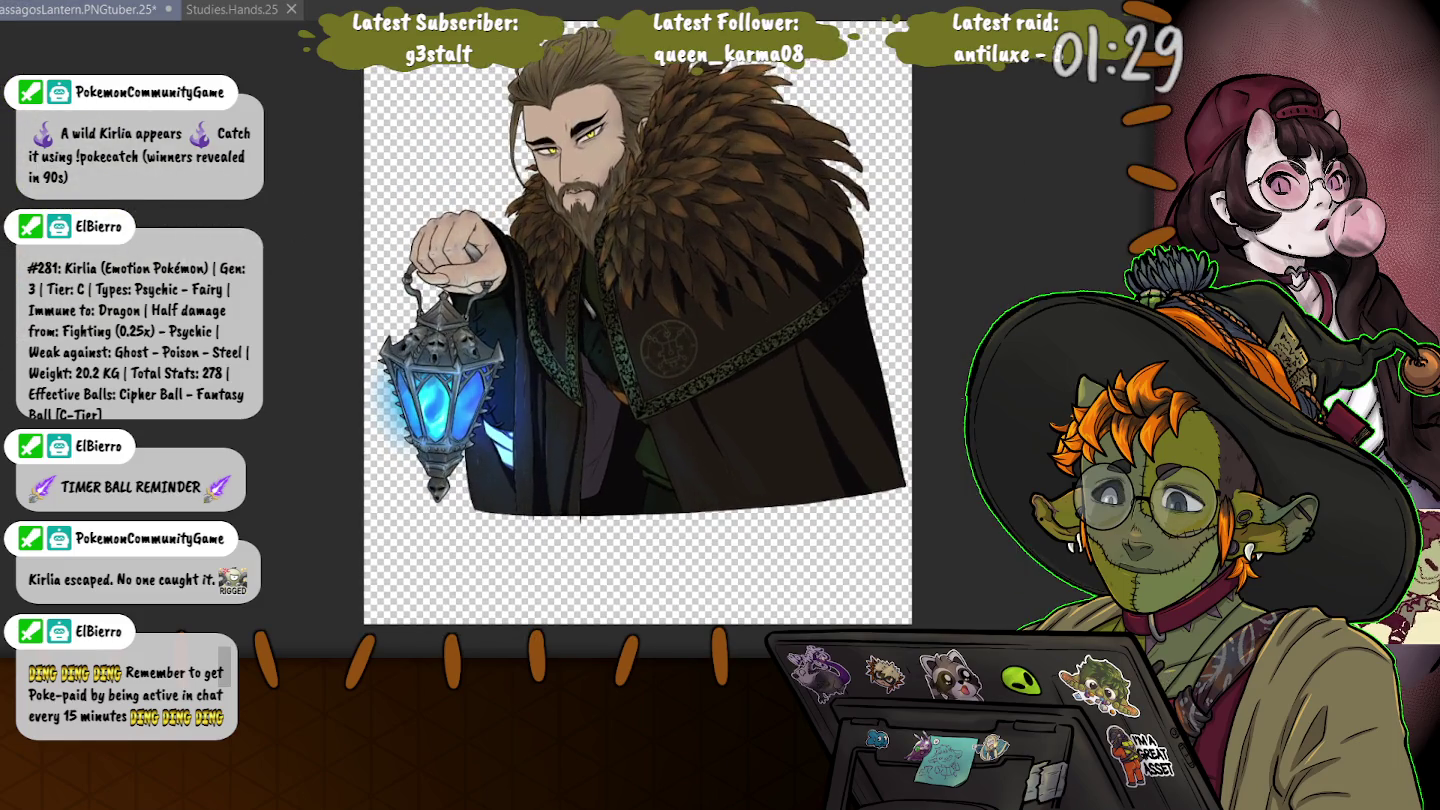
key("ctrl+s")
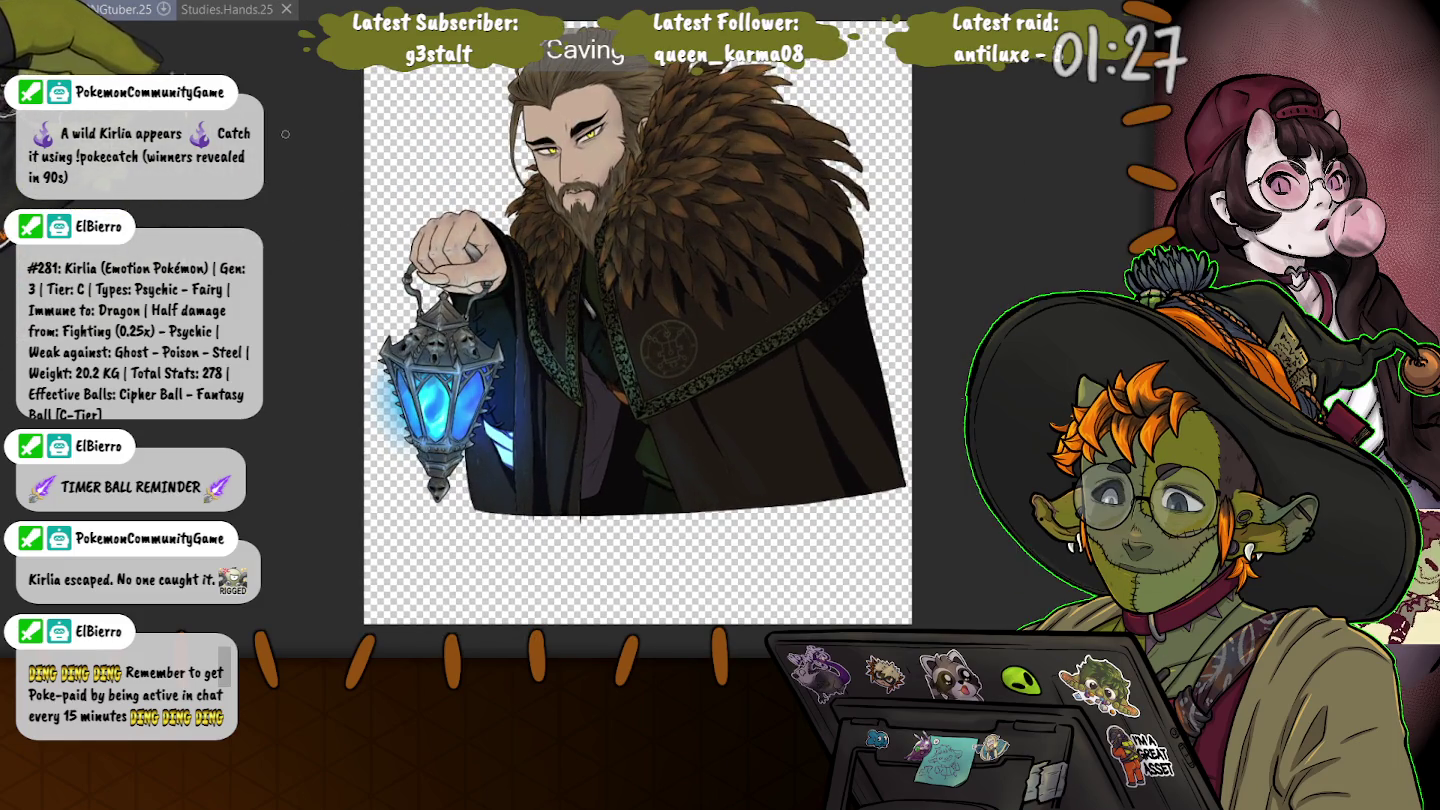